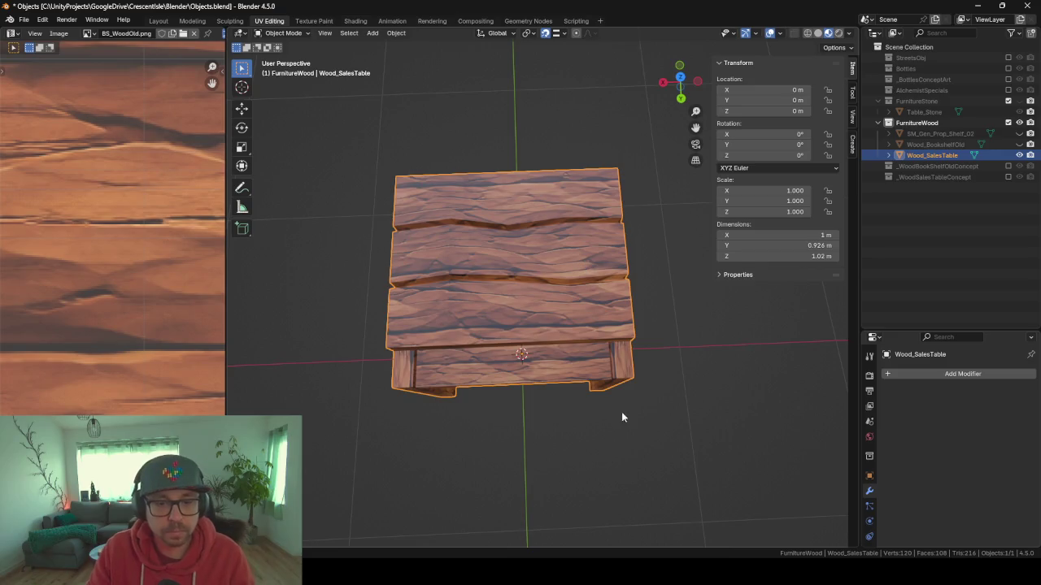
- Switch from Blender to the Unity editor showing the BS_Shelf prefab
{"action": "mouse_move", "coordinate": [558, 573]}
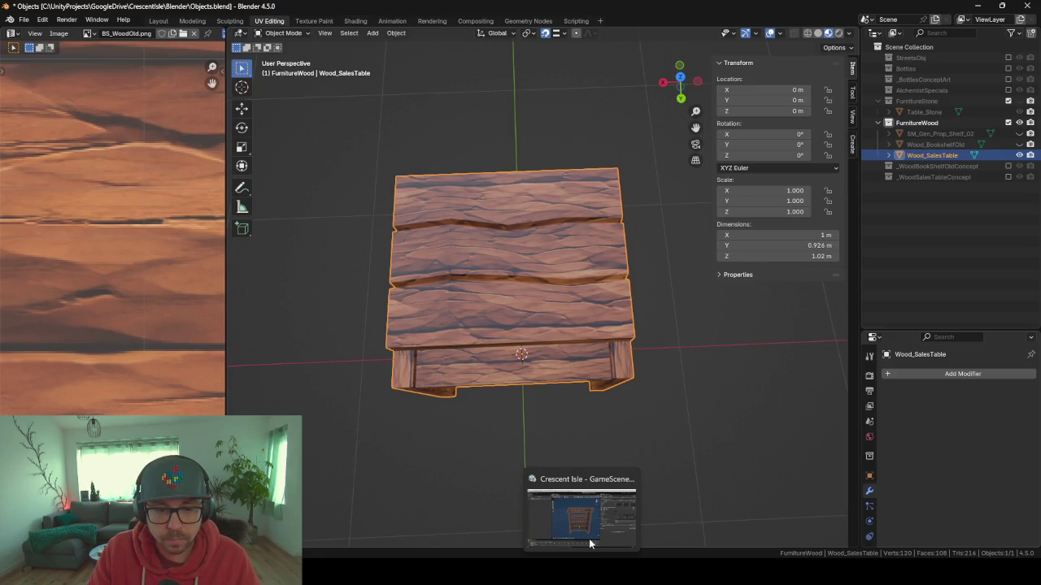
{"action": "left_click", "coordinate": [592, 543]}
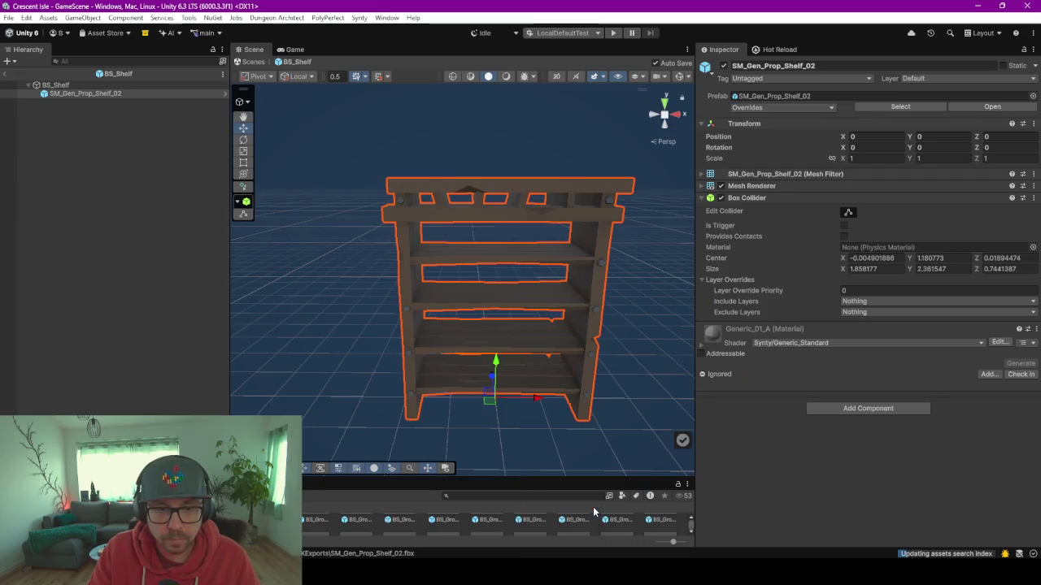
- Return from the BS_Shelf prefab to the GameScene shop interior, then bring up the browser's potion shop image
{"action": "left_click", "coordinate": [3, 75]}
{"action": "mouse_move", "coordinate": [384, 300]}
{"action": "left_mouse_down"}
{"action": "mouse_move", "coordinate": [452, 314]}
{"action": "mouse_move", "coordinate": [525, 309]}
{"action": "mouse_move", "coordinate": [532, 302]}
{"action": "mouse_move", "coordinate": [480, 286]}
{"action": "mouse_move", "coordinate": [499, 260]}
{"action": "mouse_move", "coordinate": [490, 256]}
{"action": "mouse_move", "coordinate": [460, 281]}
{"action": "mouse_move", "coordinate": [414, 279]}
{"action": "mouse_move", "coordinate": [474, 267]}
{"action": "mouse_move", "coordinate": [474, 302]}
{"action": "mouse_move", "coordinate": [520, 272]}
{"action": "mouse_move", "coordinate": [534, 278]}
{"action": "mouse_move", "coordinate": [529, 304]}
{"action": "mouse_move", "coordinate": [562, 346]}
{"action": "mouse_move", "coordinate": [328, 315]}
{"action": "mouse_move", "coordinate": [379, 309]}
{"action": "mouse_move", "coordinate": [409, 325]}
{"action": "mouse_move", "coordinate": [467, 316]}
{"action": "mouse_move", "coordinate": [581, 390]}
{"action": "left_mouse_up"}
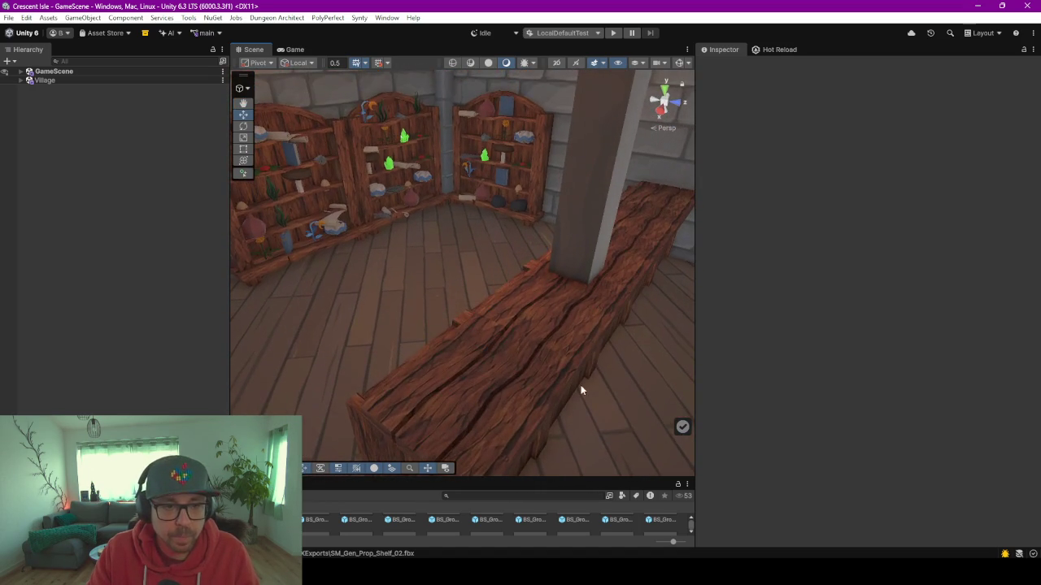
{"action": "key", "text": "alt+Tab"}
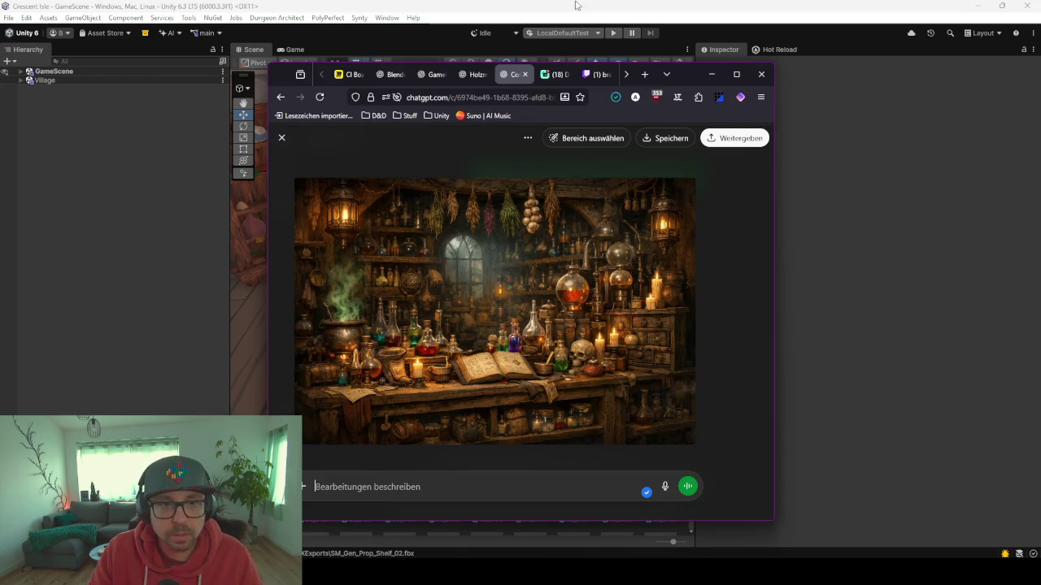
- Open the wood plank texture image at full size in the ChatGPT chat
{"action": "left_click", "coordinate": [712, 74]}
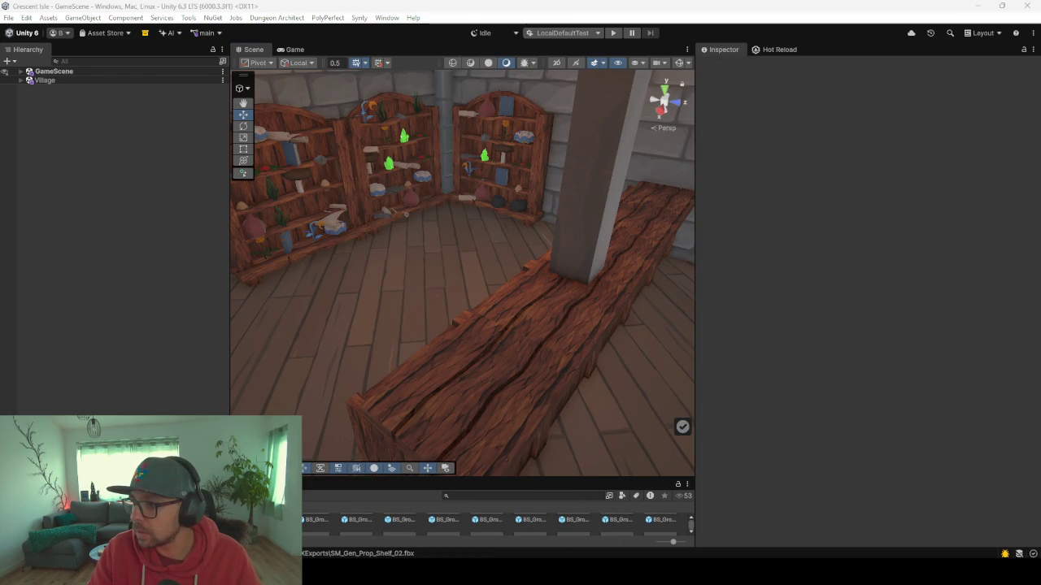
{"action": "key", "text": "alt+Tab"}
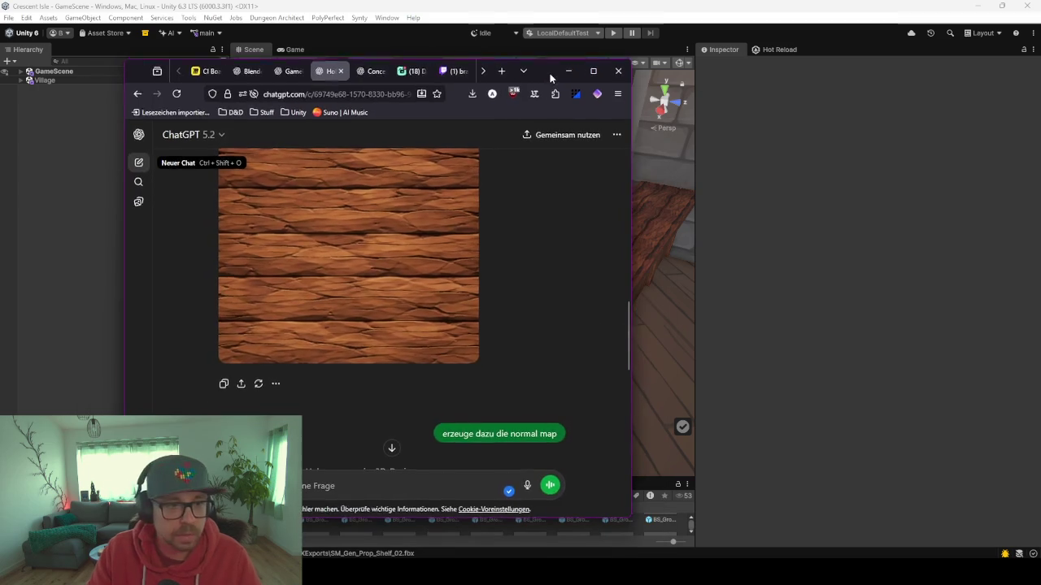
{"action": "left_click", "coordinate": [343, 271]}
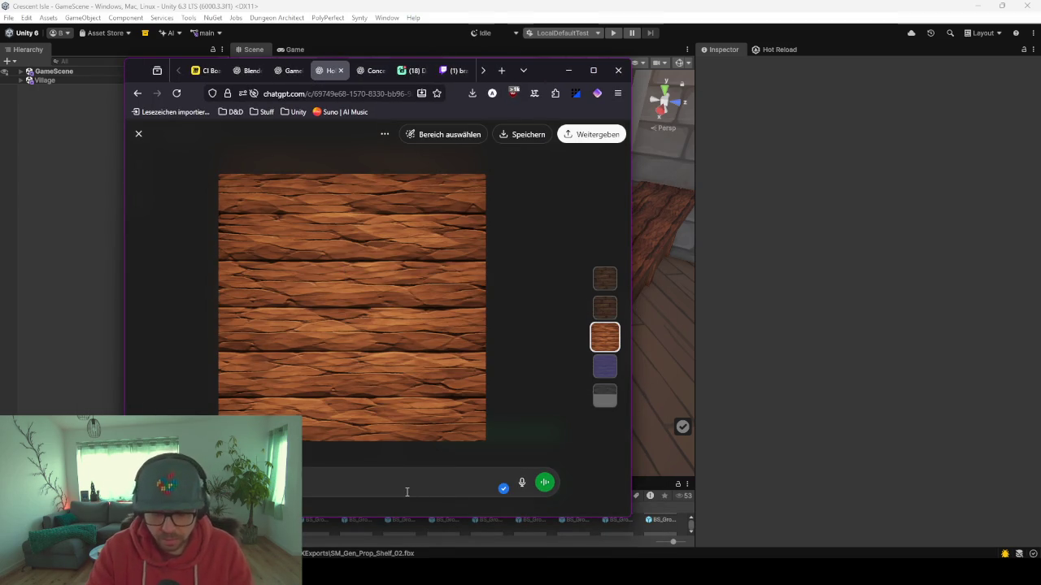
- Send 'mach das extra low poly' with the image and scroll to the faceted grayscale result
{"action": "key", "text": "ctrl+v"}
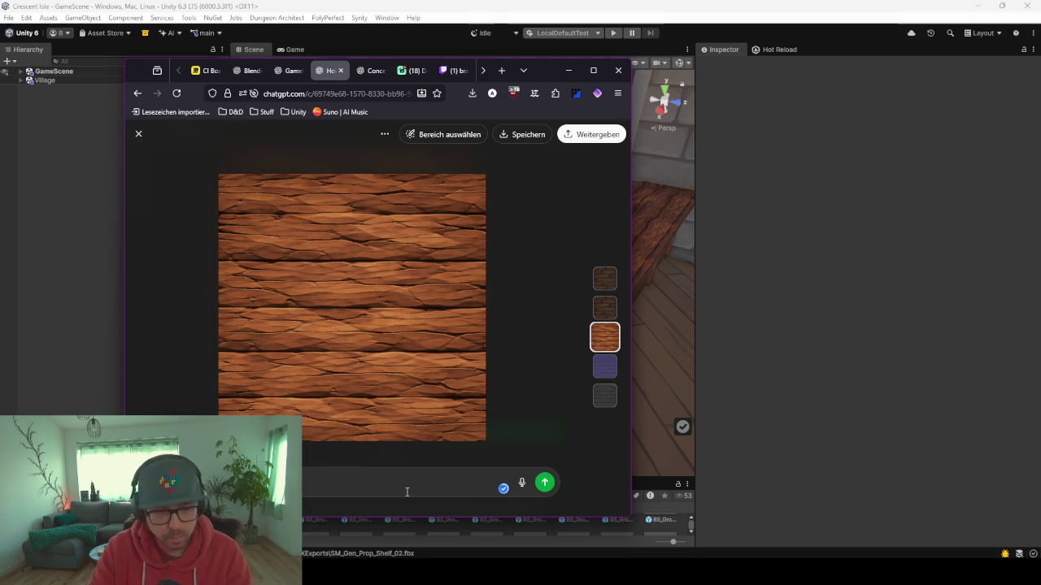
{"action": "key", "text": "Return"}
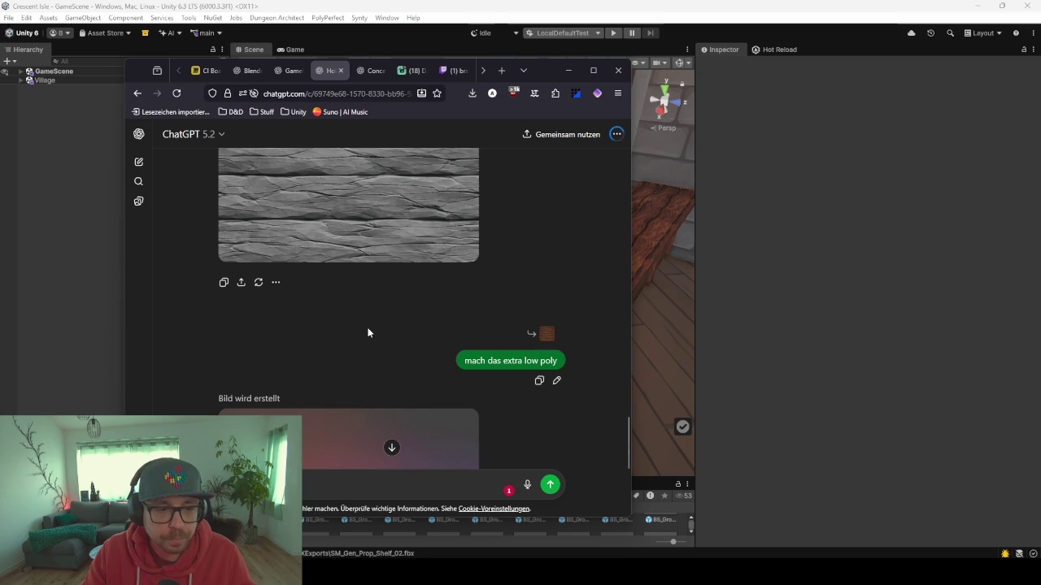
{"action": "scroll", "coordinate": [371, 322], "scroll_direction": "down", "scroll_amount": 3}
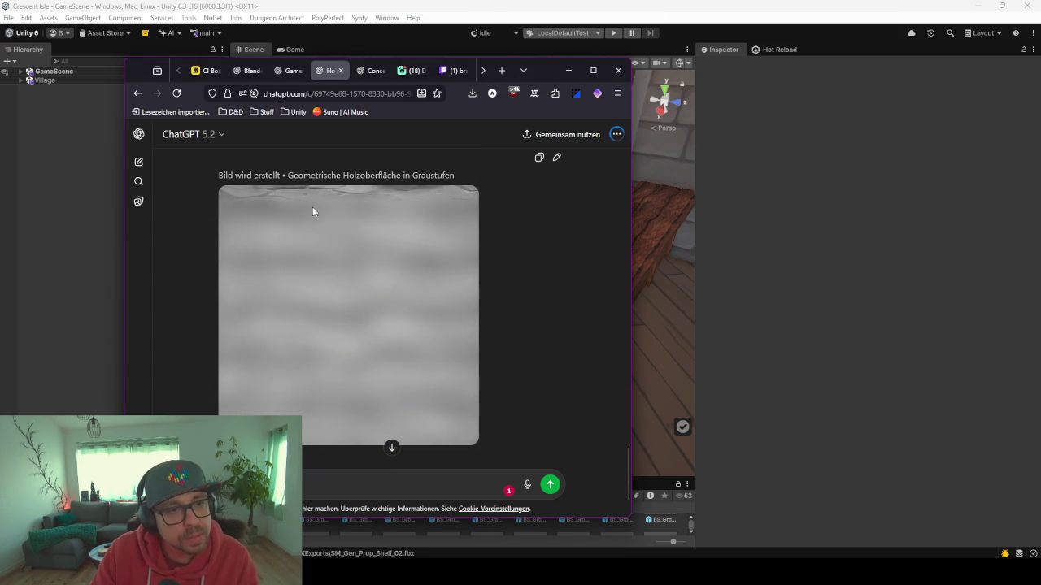
{"action": "scroll", "coordinate": [346, 269], "scroll_direction": "down", "scroll_amount": 2}
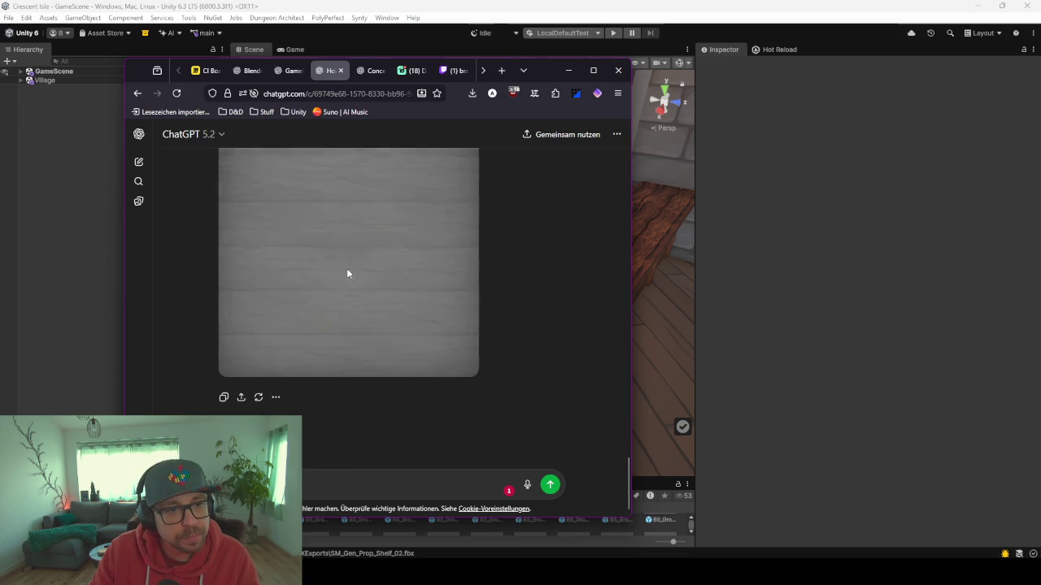
{"action": "scroll", "coordinate": [347, 274], "scroll_direction": "up", "scroll_amount": 5}
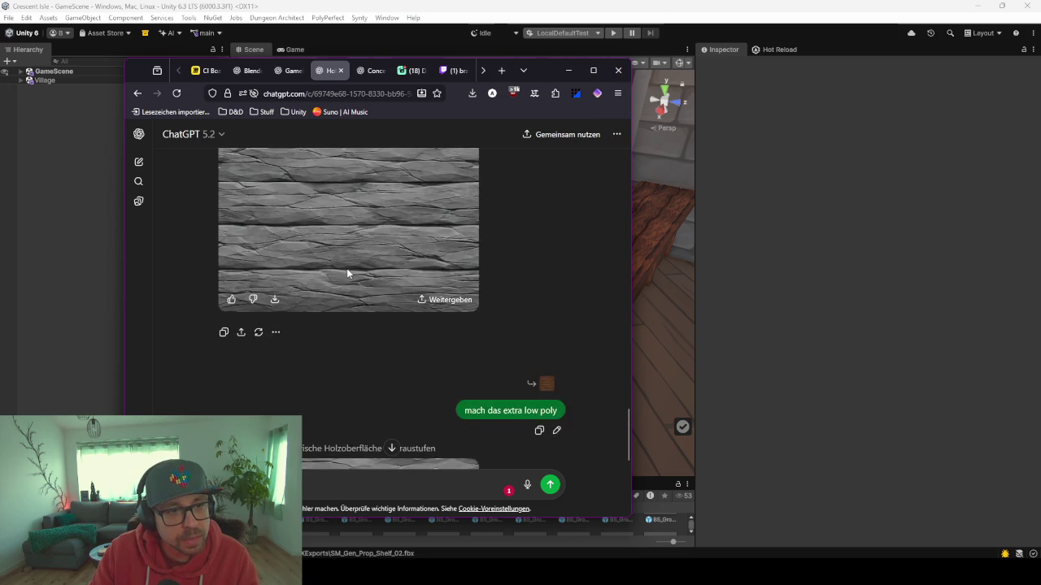
{"action": "scroll", "coordinate": [347, 274], "scroll_direction": "down", "scroll_amount": 4}
{"action": "scroll", "coordinate": [347, 274], "scroll_direction": "down", "scroll_amount": 2}
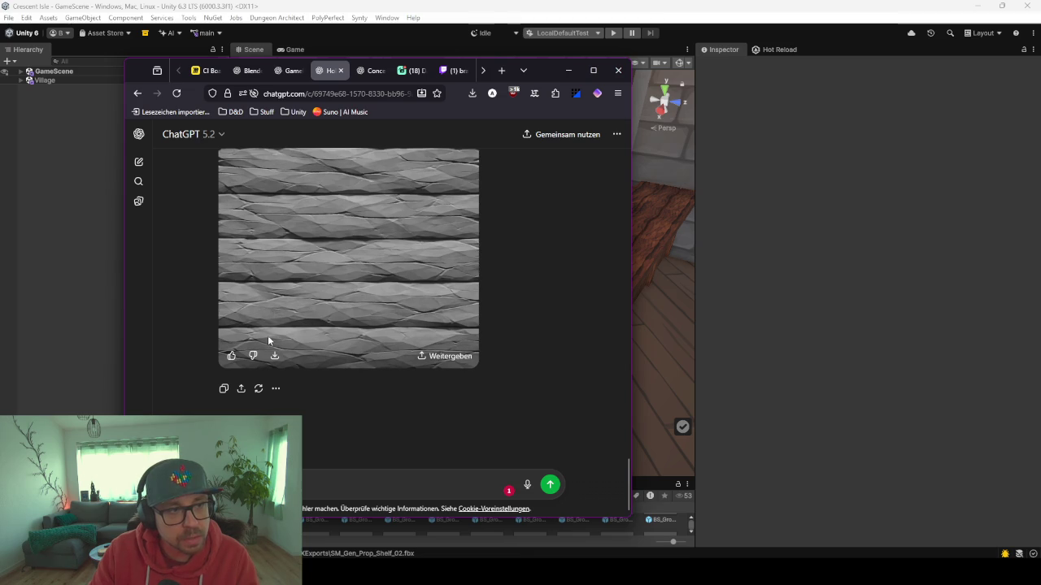
- In a new chat, request a square super low poly dark old wood texture, then return to Unity
{"action": "left_click", "coordinate": [138, 165]}
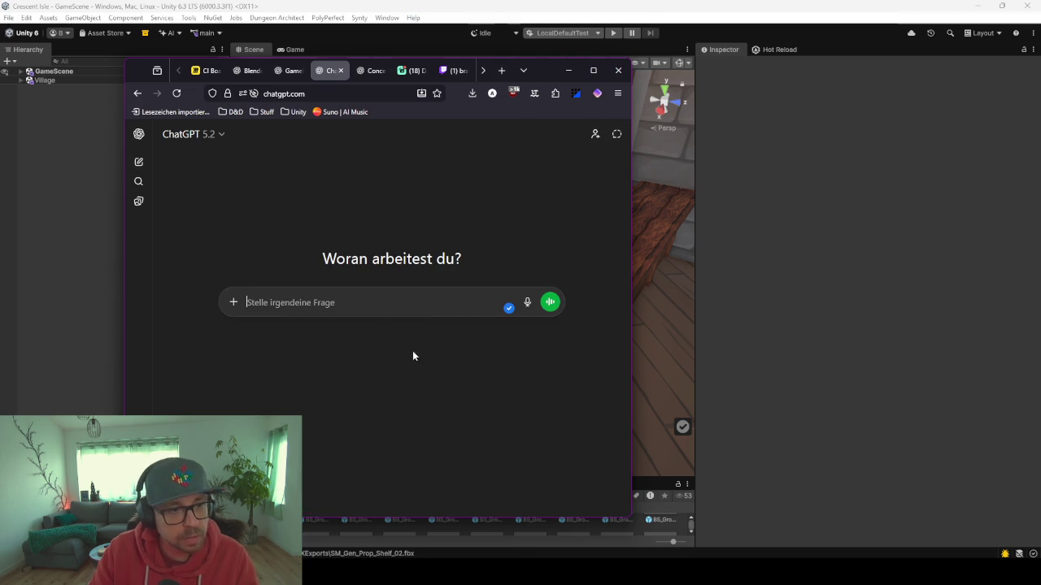
{"action": "type", "text": "ers"}
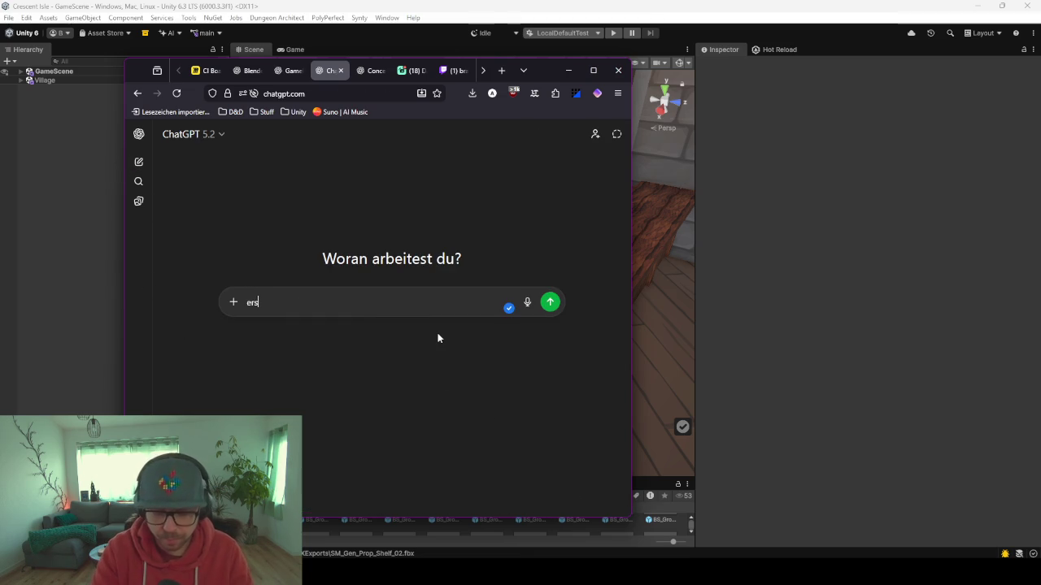
{"action": "type", "text": "telle eine s"}
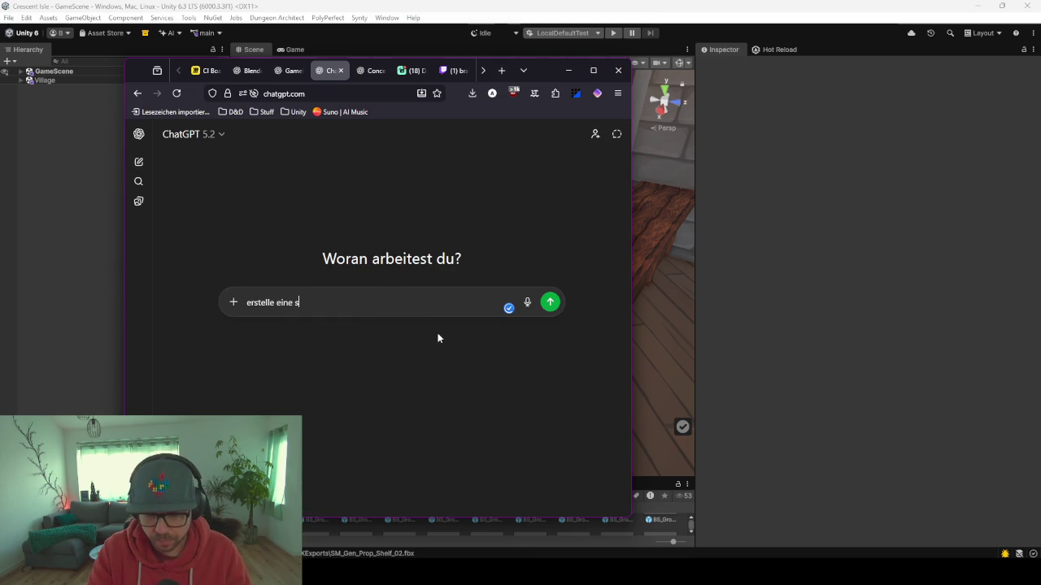
{"action": "type", "text": "uper low poly holz maserung texture quadratisch fuer"}
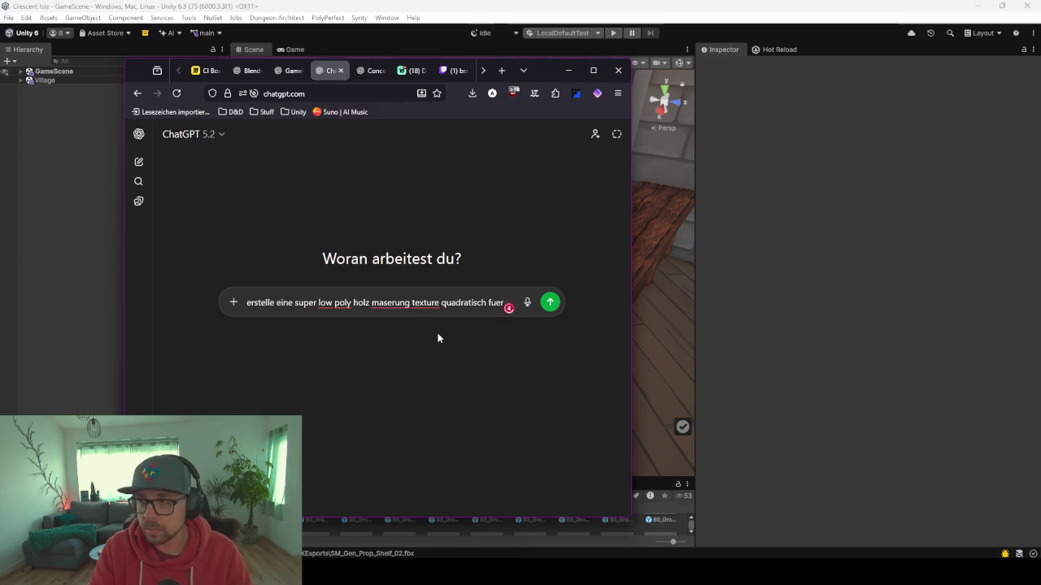
{"action": "type", "text": " al"}
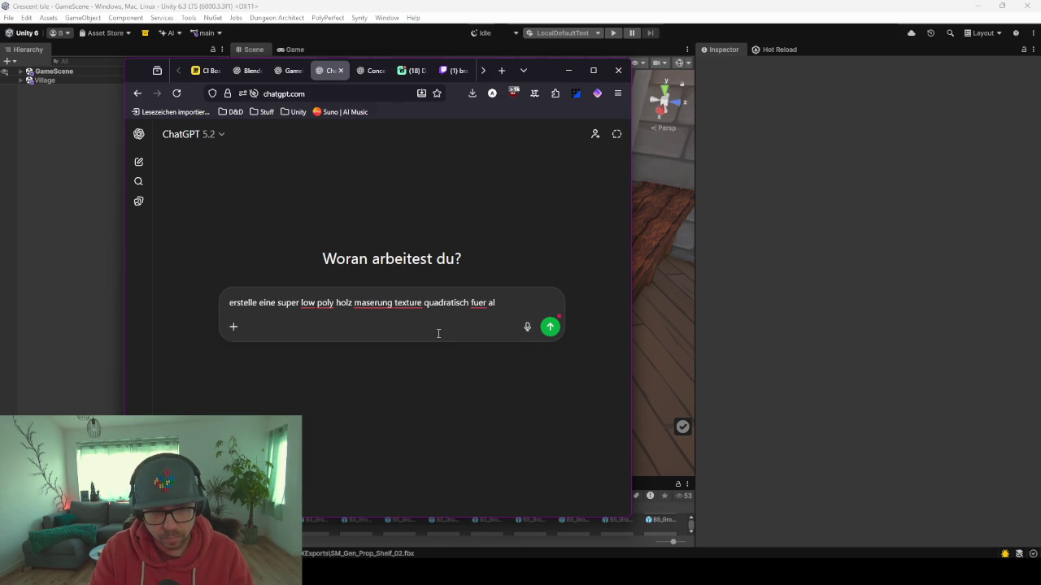
{"action": "key", "text": "BackSpace"}
{"action": "key", "text": "BackSpace"}
{"action": "type", "text": "ein dunkle"}
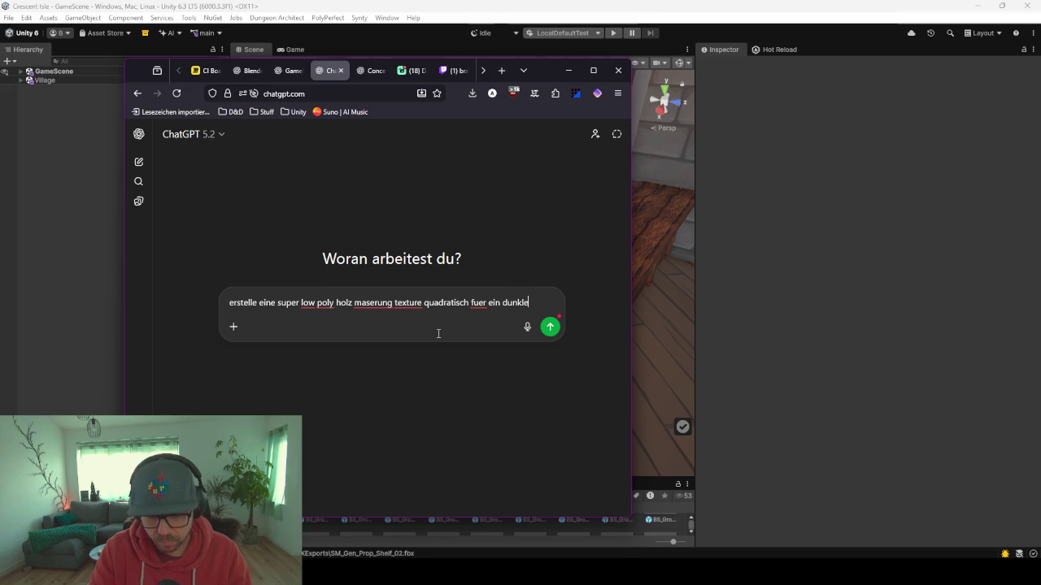
{"action": "type", "text": "s altes holz"}
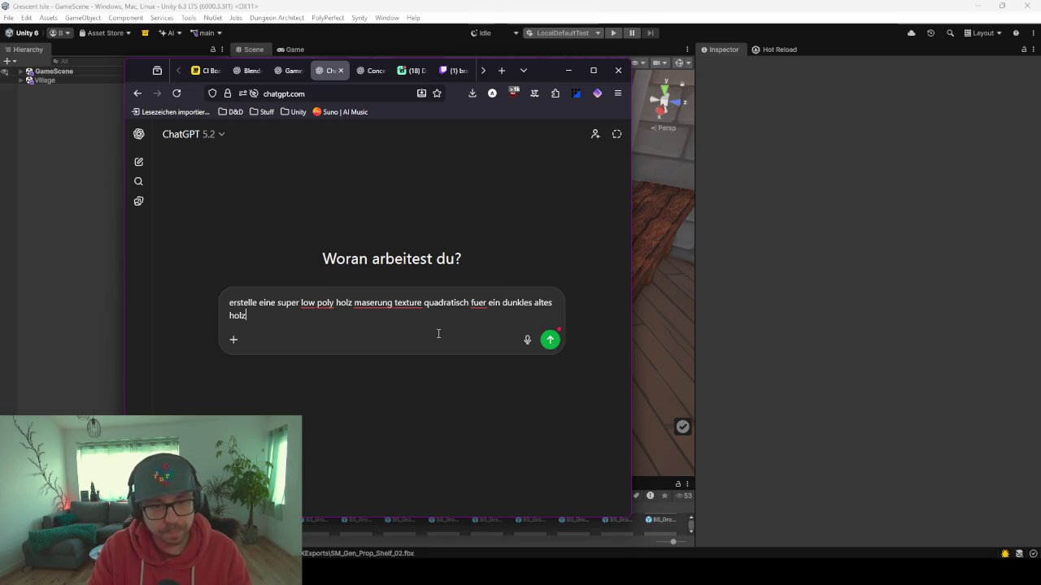
{"action": "key", "text": "Return"}
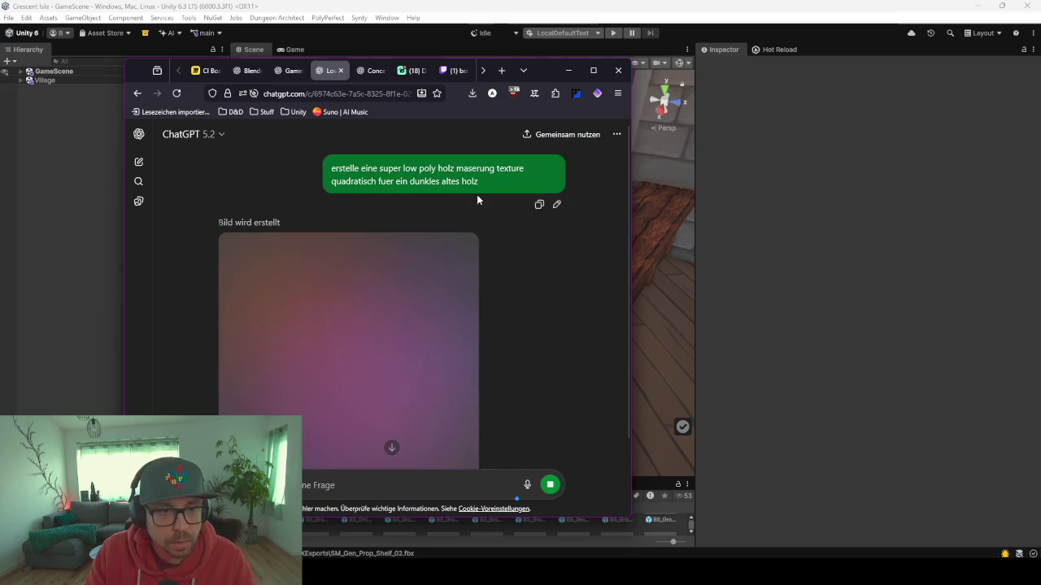
{"action": "scroll", "coordinate": [551, 316], "scroll_direction": "down", "scroll_amount": 2}
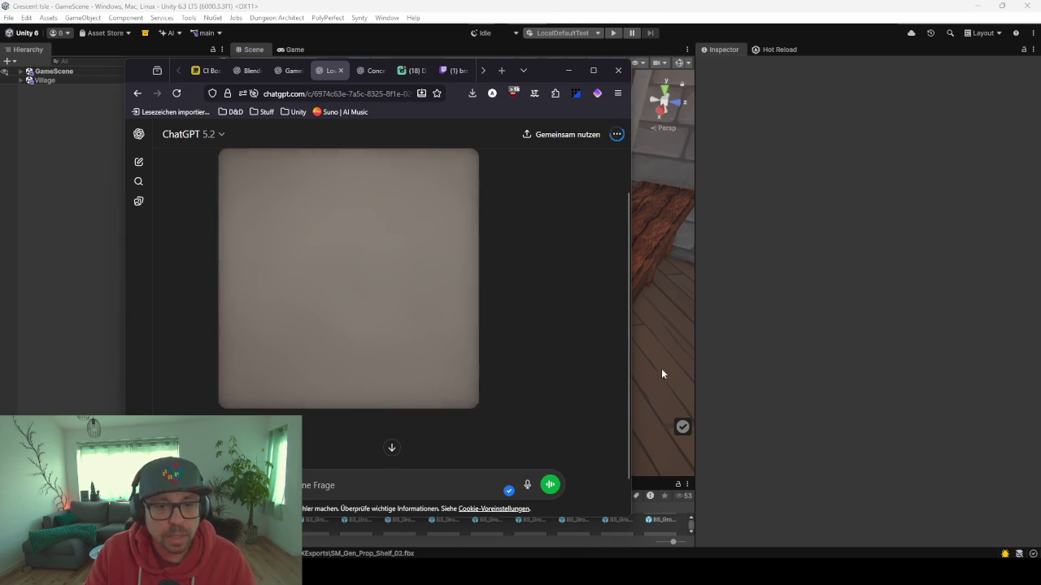
{"action": "mouse_move", "coordinate": [661, 373]}
{"action": "left_mouse_down"}
{"action": "mouse_move", "coordinate": [486, 353]}
{"action": "mouse_move", "coordinate": [608, 399]}
{"action": "mouse_move", "coordinate": [499, 349]}
{"action": "mouse_move", "coordinate": [642, 352]}
{"action": "mouse_move", "coordinate": [599, 314]}
{"action": "mouse_move", "coordinate": [609, 295]}
{"action": "mouse_move", "coordinate": [446, 354]}
{"action": "mouse_move", "coordinate": [463, 342]}
{"action": "mouse_move", "coordinate": [488, 286]}
{"action": "left_mouse_up"}
- Select the house floor, fly over the village and roof tiles, and enlarge the Project browser
{"action": "left_click", "coordinate": [445, 354]}
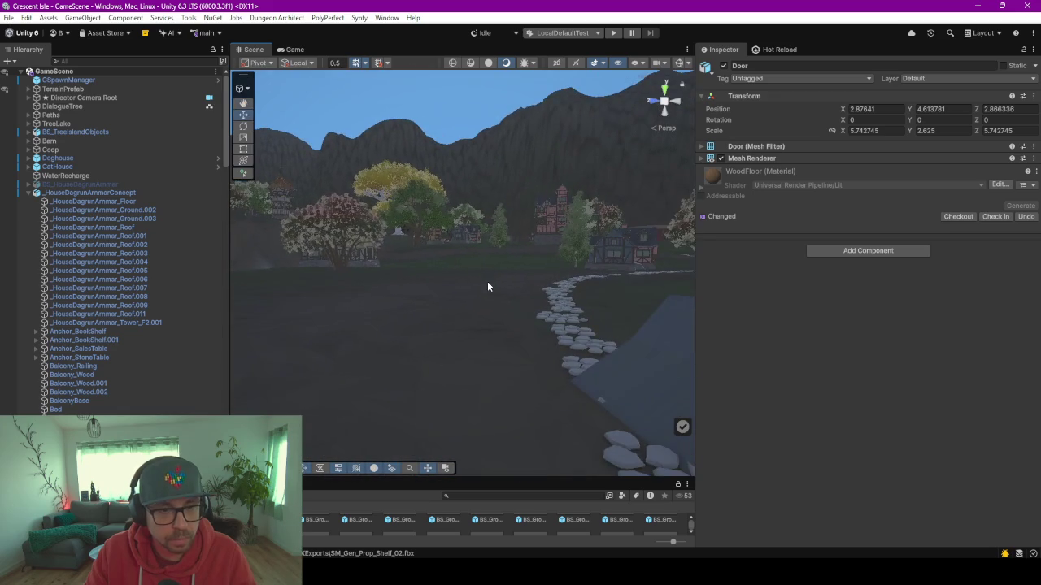
{"action": "mouse_move", "coordinate": [402, 423]}
{"action": "left_mouse_down"}
{"action": "mouse_move", "coordinate": [395, 318]}
{"action": "mouse_move", "coordinate": [365, 318]}
{"action": "mouse_move", "coordinate": [464, 372]}
{"action": "mouse_move", "coordinate": [573, 372]}
{"action": "mouse_move", "coordinate": [639, 432]}
{"action": "mouse_move", "coordinate": [609, 431]}
{"action": "mouse_move", "coordinate": [642, 431]}
{"action": "mouse_move", "coordinate": [565, 463]}
{"action": "mouse_move", "coordinate": [581, 418]}
{"action": "mouse_move", "coordinate": [477, 418]}
{"action": "mouse_move", "coordinate": [422, 435]}
{"action": "mouse_move", "coordinate": [544, 347]}
{"action": "mouse_move", "coordinate": [499, 365]}
{"action": "mouse_move", "coordinate": [536, 258]}
{"action": "mouse_move", "coordinate": [488, 269]}
{"action": "mouse_move", "coordinate": [474, 296]}
{"action": "mouse_move", "coordinate": [457, 299]}
{"action": "left_mouse_up"}
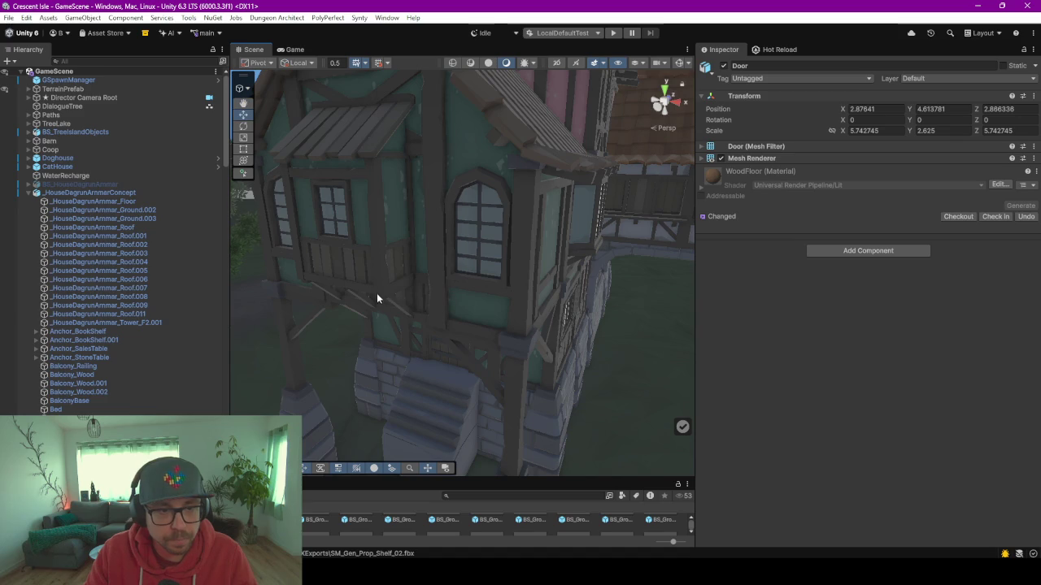
{"action": "mouse_move", "coordinate": [394, 258]}
{"action": "left_mouse_down"}
{"action": "mouse_move", "coordinate": [409, 267]}
{"action": "mouse_move", "coordinate": [361, 283]}
{"action": "mouse_move", "coordinate": [446, 265]}
{"action": "mouse_move", "coordinate": [376, 247]}
{"action": "mouse_move", "coordinate": [139, 271]}
{"action": "left_mouse_up"}
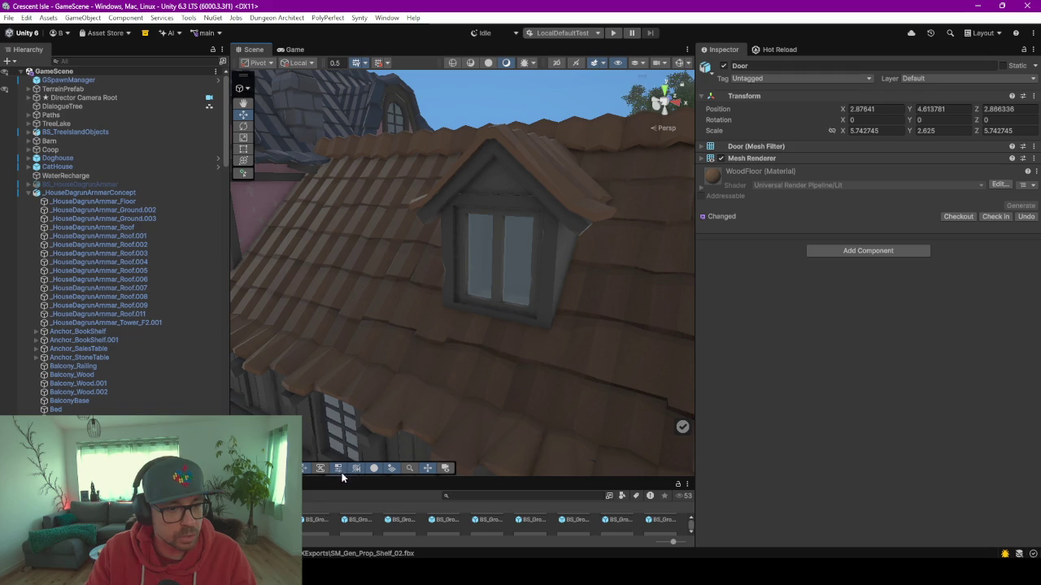
{"action": "left_click_drag", "start_coordinate": [342, 477], "coordinate": [342, 192]}
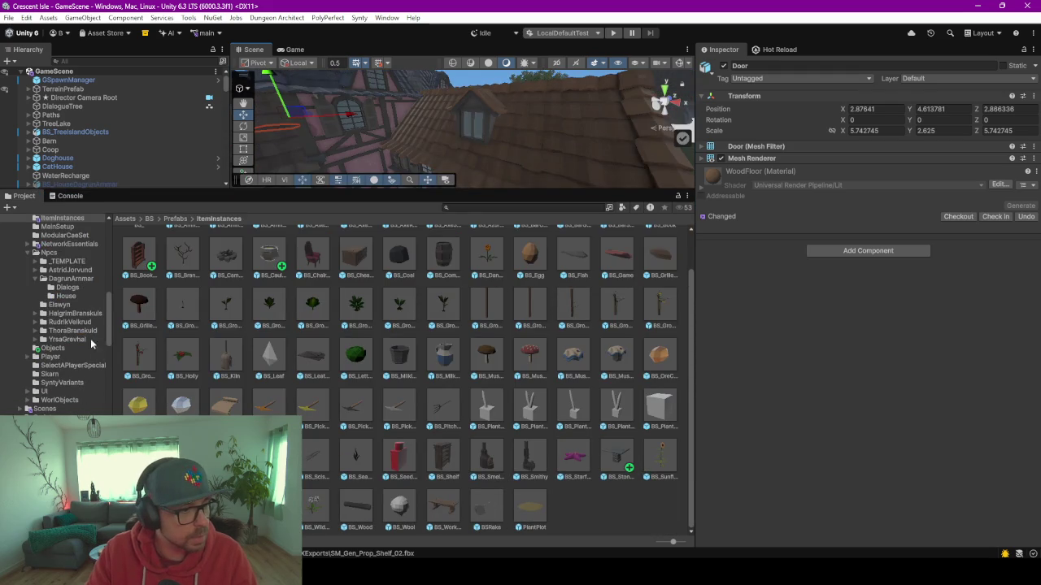
- Collapse the BS scripts folder, expand PolygonElvenRealm down to its Scenes folder, and open Overview
{"action": "scroll", "coordinate": [82, 409], "scroll_direction": "down", "scroll_amount": 5}
{"action": "scroll", "coordinate": [64, 320], "scroll_direction": "down", "scroll_amount": 3}
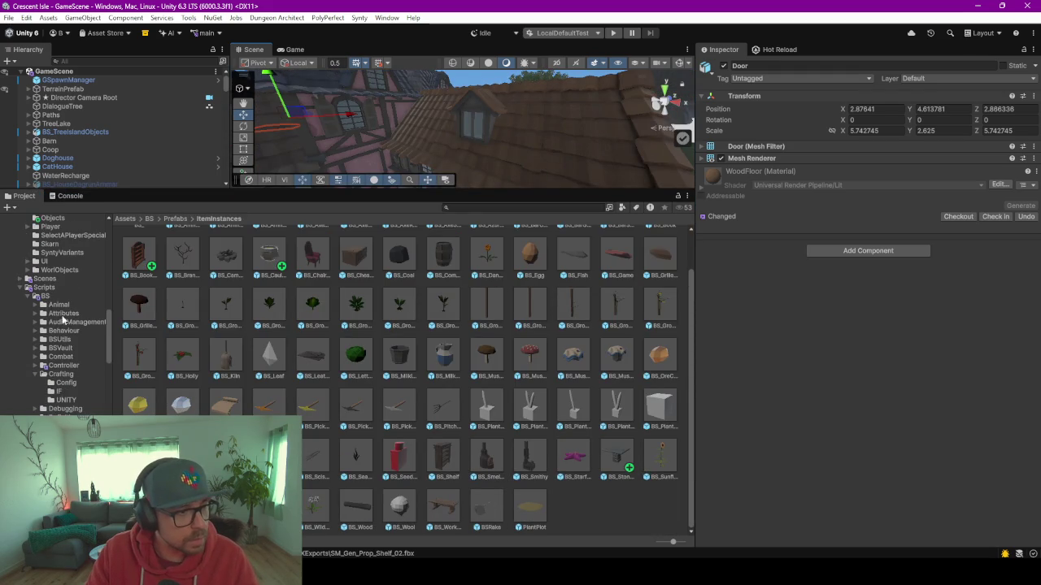
{"action": "left_click", "coordinate": [37, 296]}
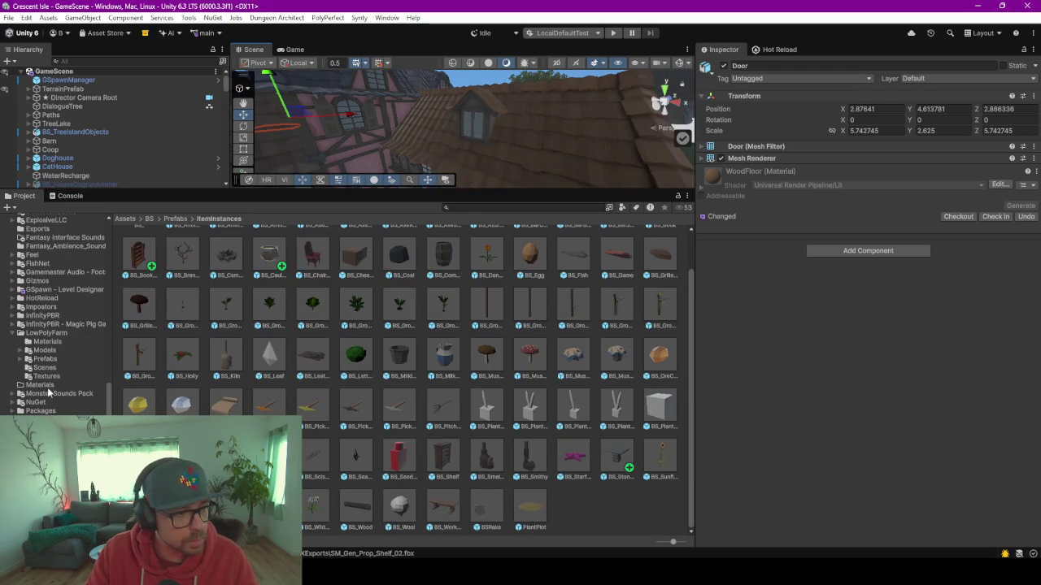
{"action": "scroll", "coordinate": [49, 393], "scroll_direction": "down", "scroll_amount": 3}
{"action": "left_click", "coordinate": [49, 398]}
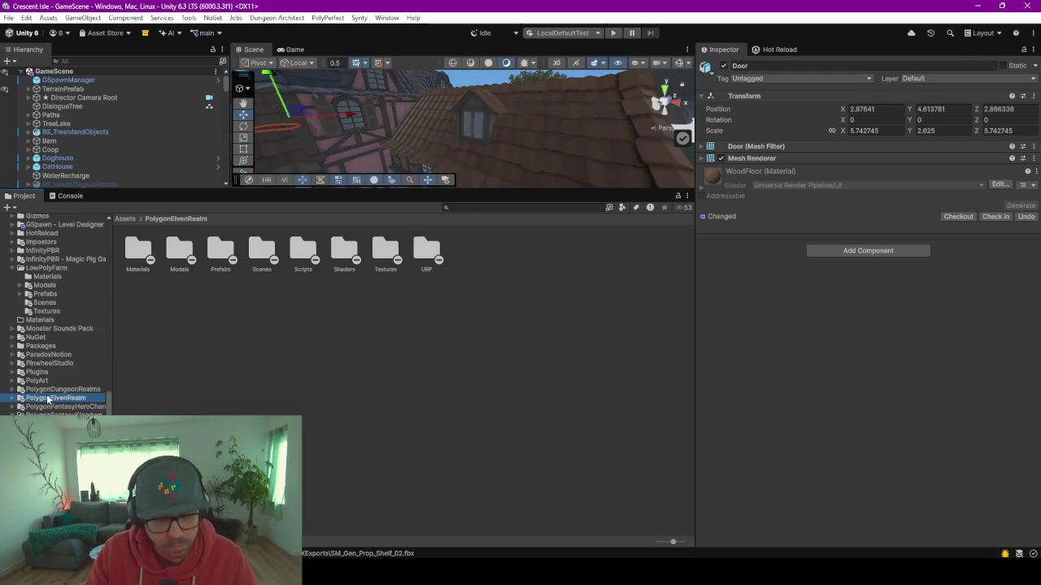
{"action": "key", "text": "Right"}
{"action": "key", "text": "Down"}
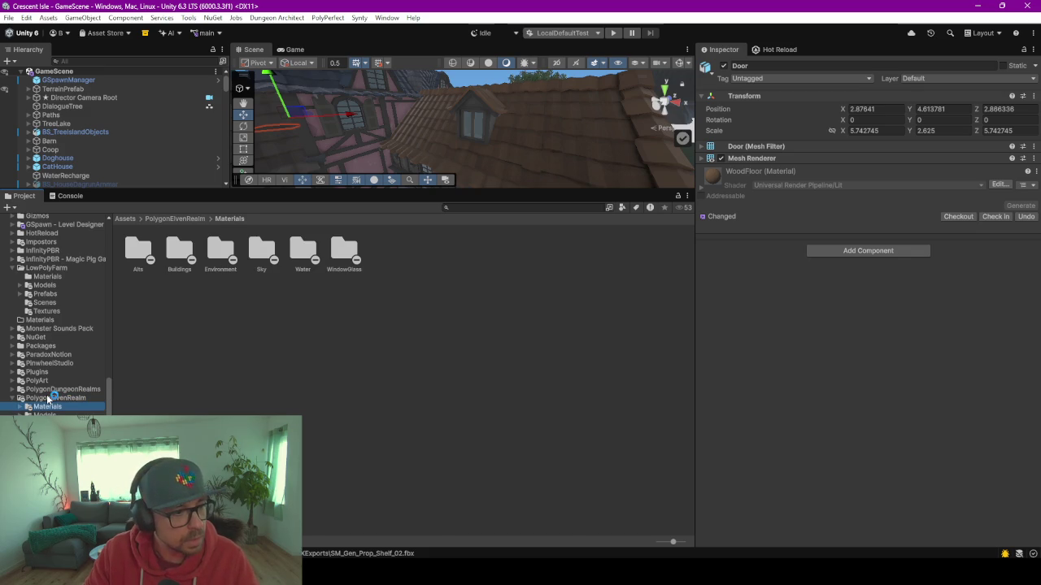
{"action": "key", "text": "Down"}
{"action": "key", "text": "Down"}
{"action": "key", "text": "Right"}
{"action": "key", "text": "Down"}
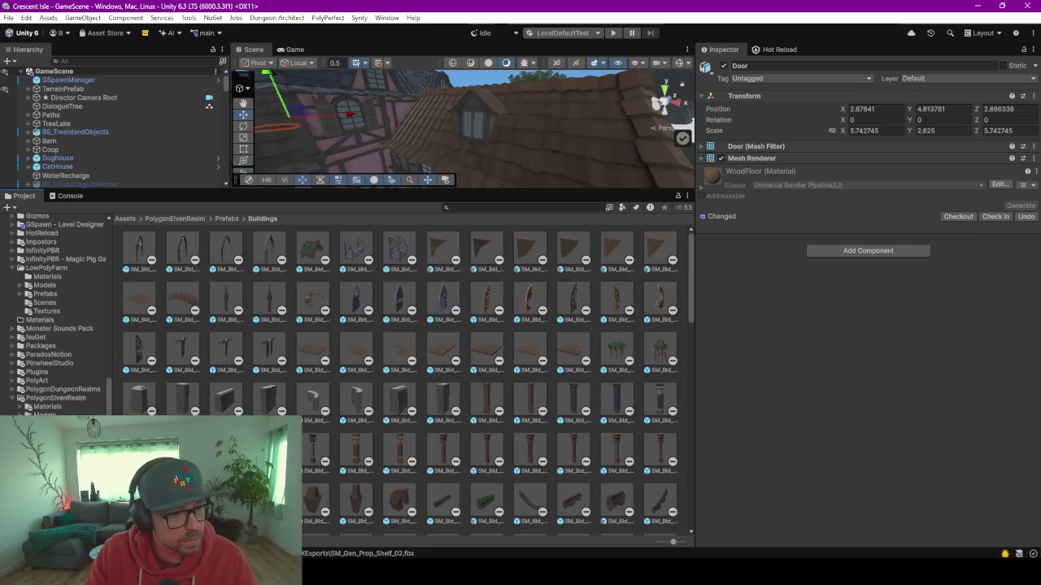
{"action": "key", "text": "Down"}
{"action": "left_click", "coordinate": [189, 248]}
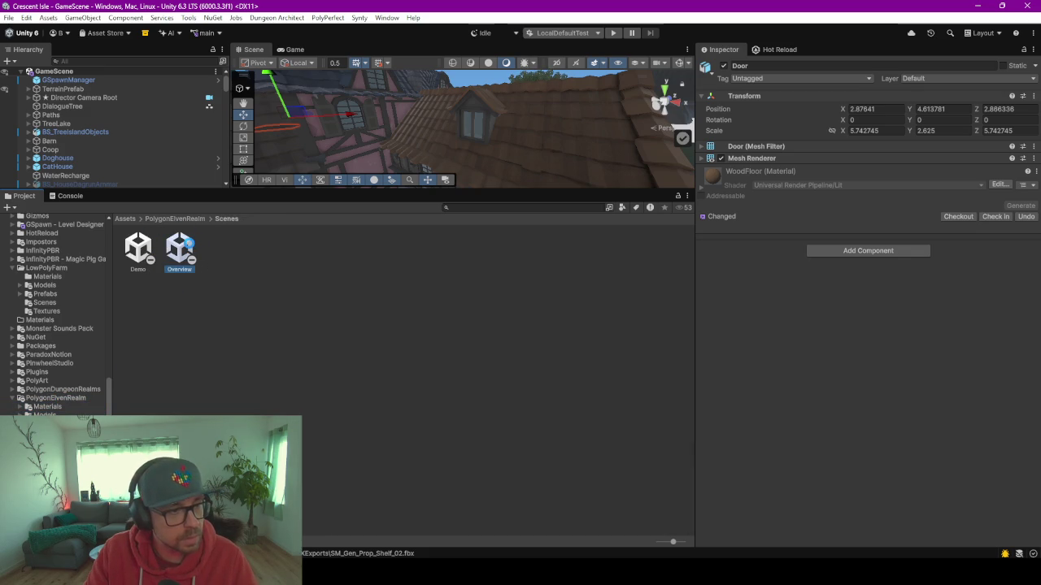
- Open the Demo scene, expand Buildings > Tower_01 in the Hierarchy, and frame the tower
{"action": "left_click", "coordinate": [138, 248]}
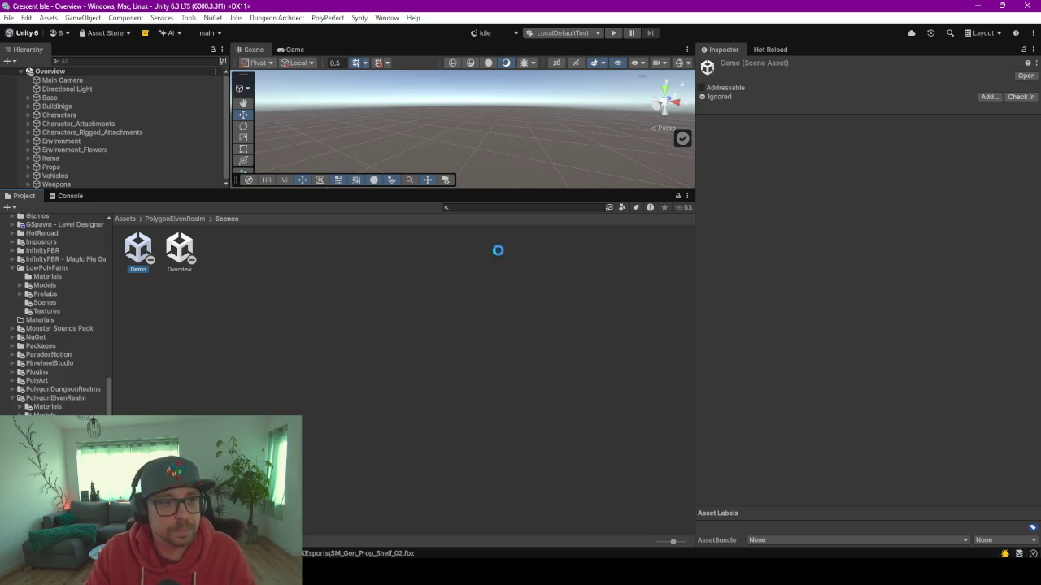
{"action": "left_click_drag", "start_coordinate": [487, 198], "coordinate": [490, 492]}
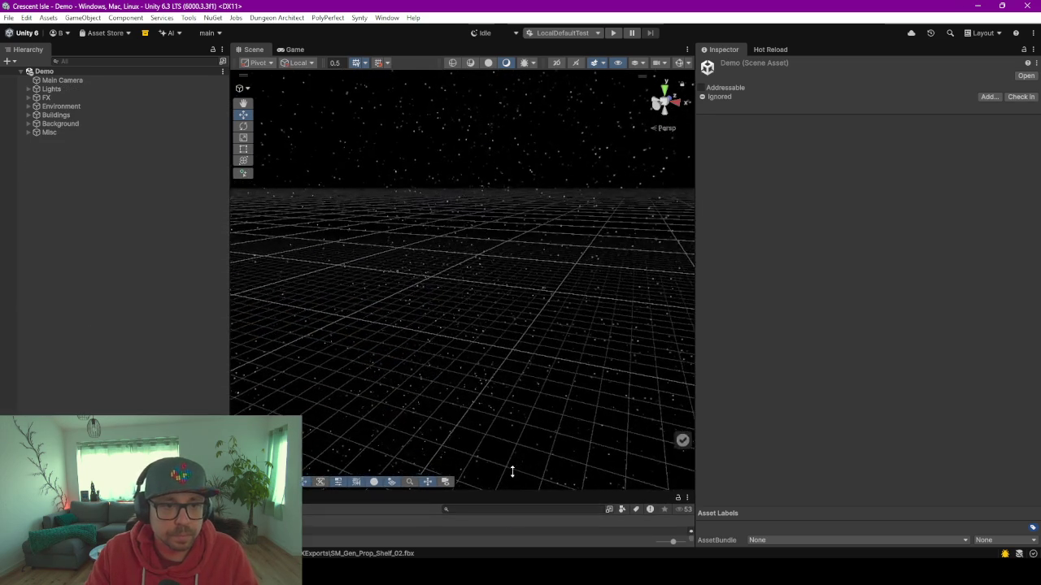
{"action": "left_click", "coordinate": [29, 115]}
{"action": "left_click", "coordinate": [66, 167]}
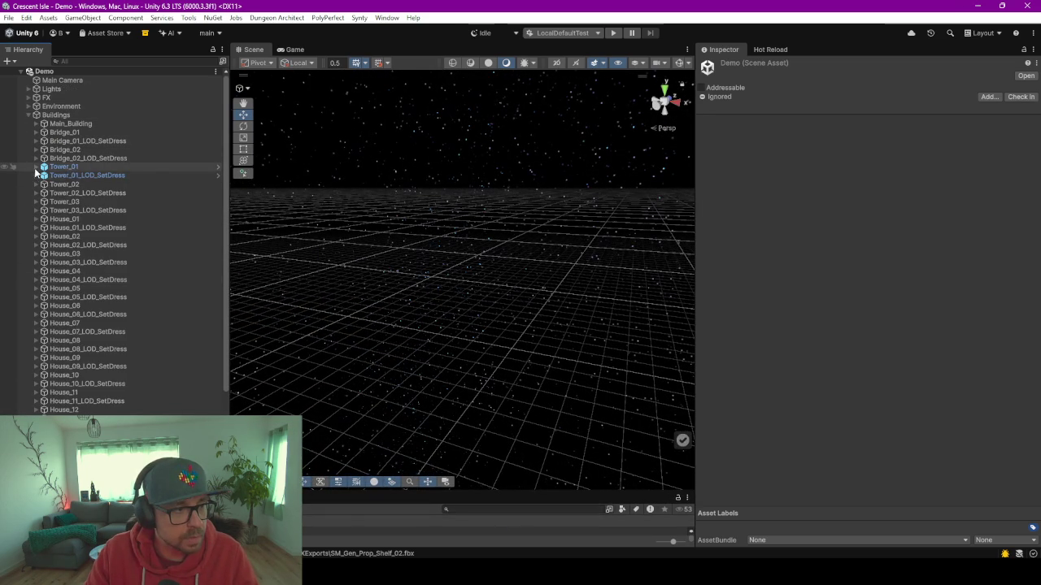
{"action": "left_click", "coordinate": [36, 166]}
{"action": "double_click", "coordinate": [71, 169]}
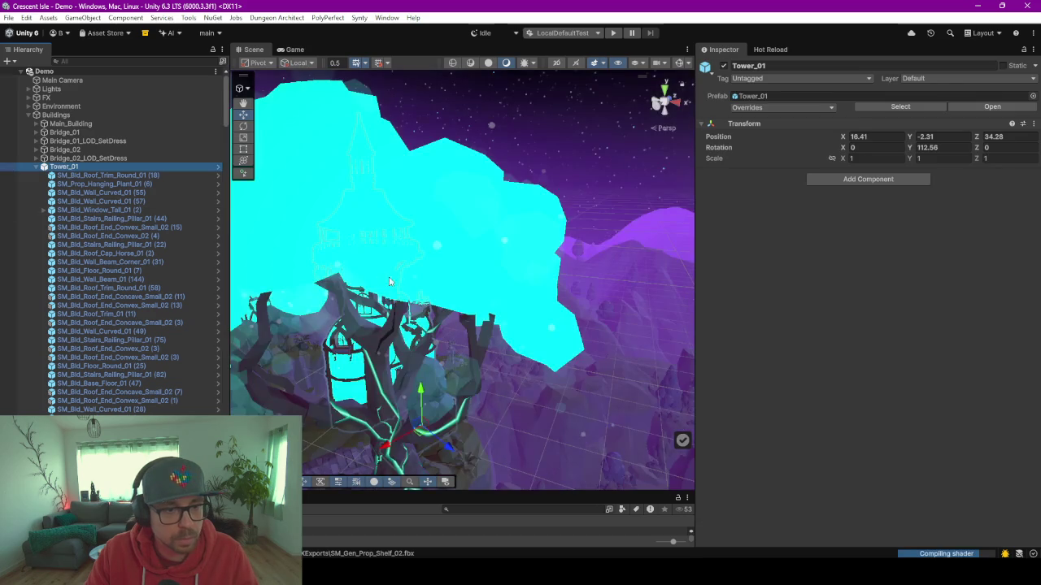
- Orbit to the tower balcony, select its floor tile, and show its Brick_01 material settings
{"action": "right_click", "coordinate": [437, 332]}
{"action": "right_click", "coordinate": [407, 205]}
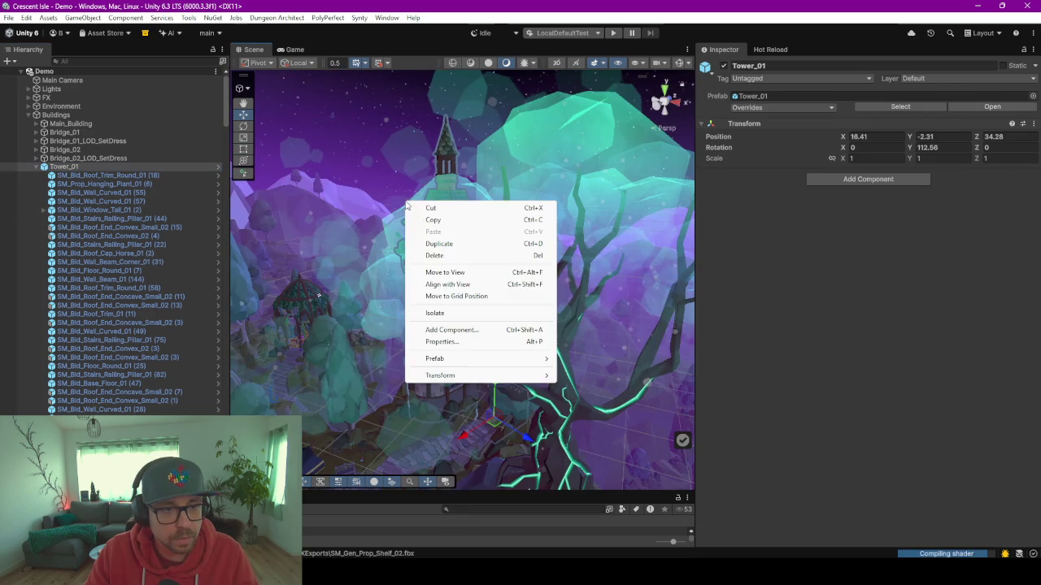
{"action": "left_click", "coordinate": [697, 280]}
{"action": "left_click_drag", "start_coordinate": [692, 269], "coordinate": [830, 269]}
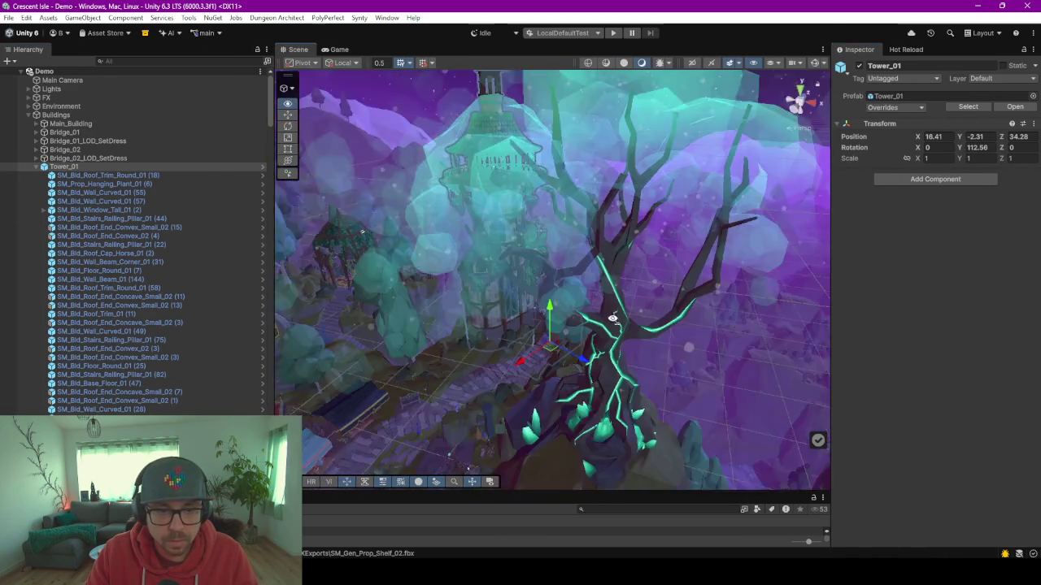
{"action": "mouse_move", "coordinate": [715, 293]}
{"action": "left_mouse_down"}
{"action": "mouse_move", "coordinate": [621, 333]}
{"action": "mouse_move", "coordinate": [571, 325]}
{"action": "mouse_move", "coordinate": [578, 318]}
{"action": "mouse_move", "coordinate": [564, 301]}
{"action": "mouse_move", "coordinate": [594, 284]}
{"action": "mouse_move", "coordinate": [623, 333]}
{"action": "mouse_move", "coordinate": [682, 366]}
{"action": "mouse_move", "coordinate": [690, 330]}
{"action": "mouse_move", "coordinate": [588, 365]}
{"action": "mouse_move", "coordinate": [548, 311]}
{"action": "mouse_move", "coordinate": [616, 285]}
{"action": "mouse_move", "coordinate": [620, 336]}
{"action": "mouse_move", "coordinate": [603, 348]}
{"action": "left_mouse_up"}
{"action": "left_click", "coordinate": [603, 347]}
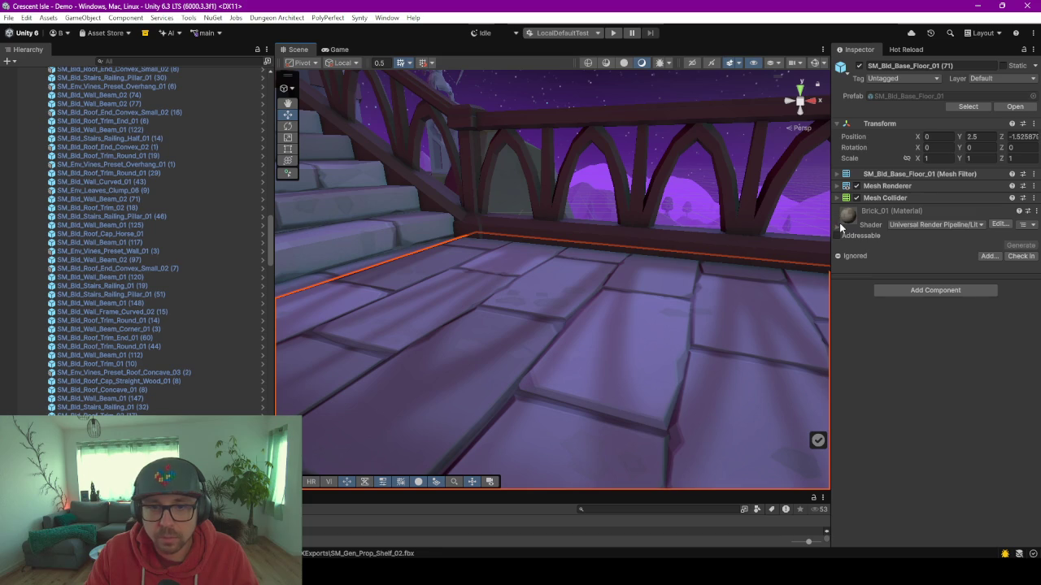
{"action": "left_click", "coordinate": [837, 224]}
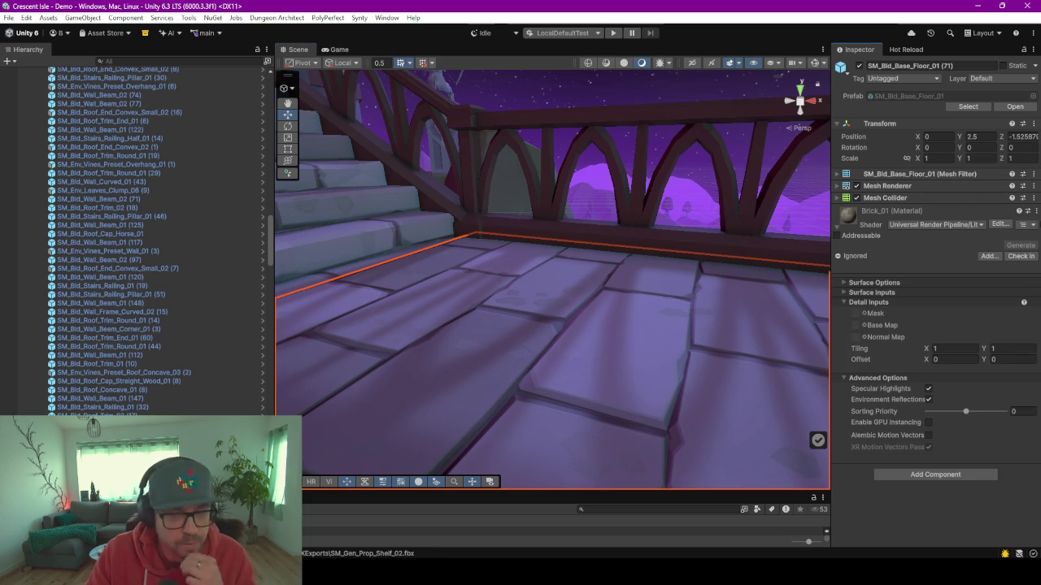
{"action": "left_click", "coordinate": [1033, 211]}
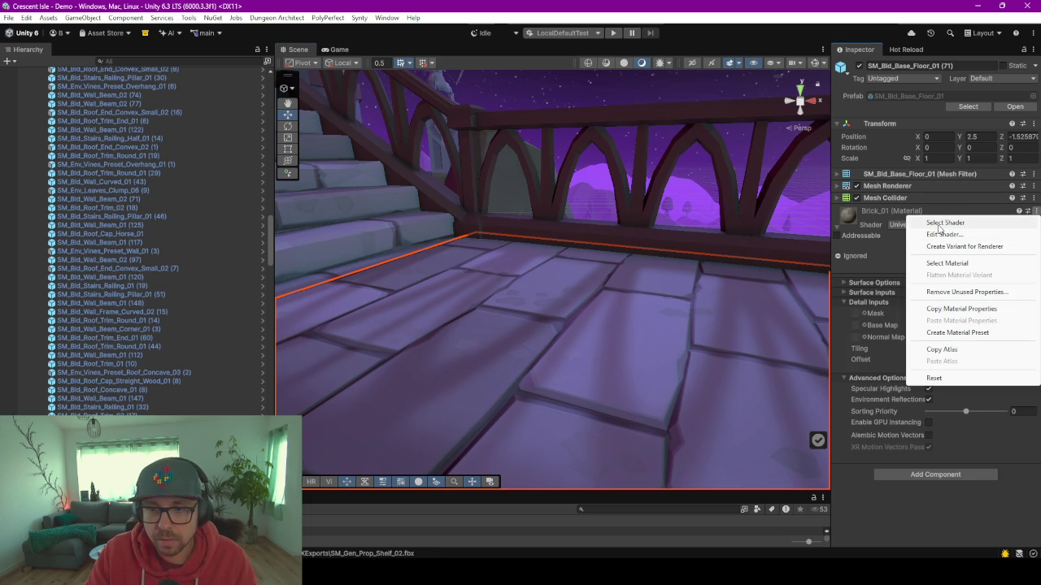
- Locate the Brick_01 material, follow its Base Map to the Brick_01 texture, and open the image
{"action": "left_click", "coordinate": [947, 263]}
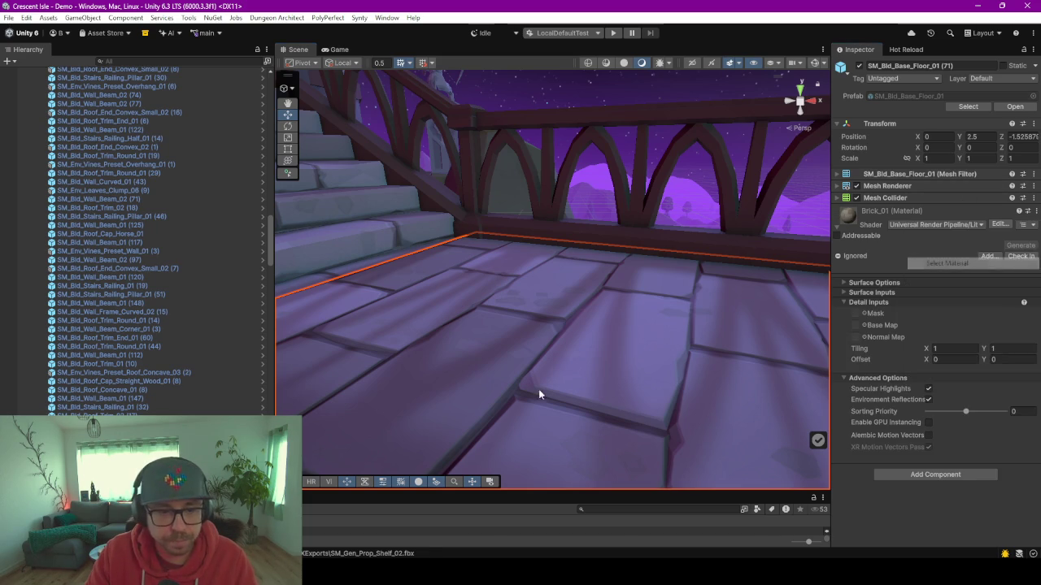
{"action": "mouse_move", "coordinate": [531, 492]}
{"action": "left_mouse_down"}
{"action": "mouse_move", "coordinate": [533, 167]}
{"action": "mouse_move", "coordinate": [541, 246]}
{"action": "left_mouse_up"}
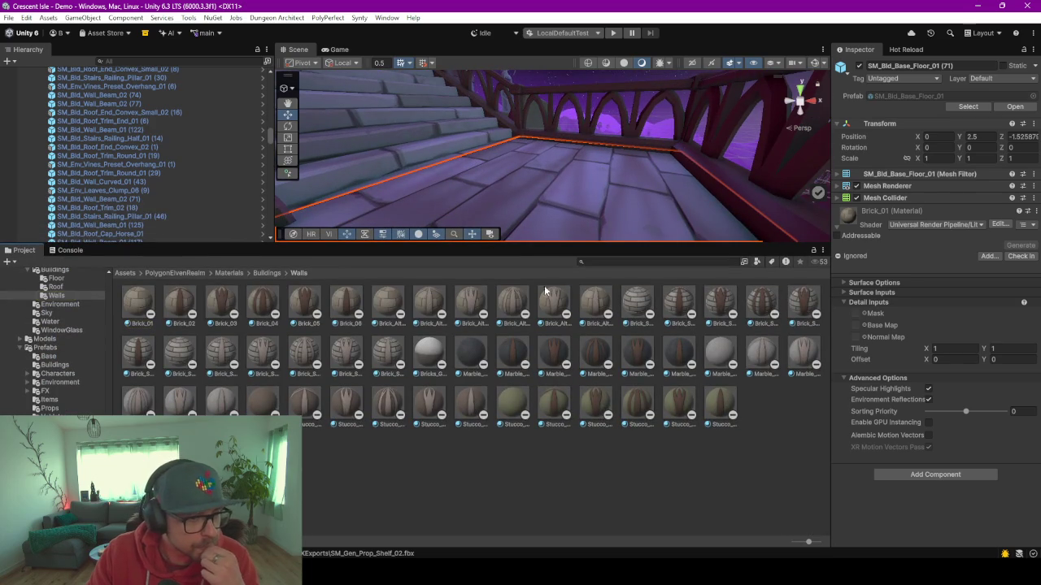
{"action": "left_click", "coordinate": [135, 306]}
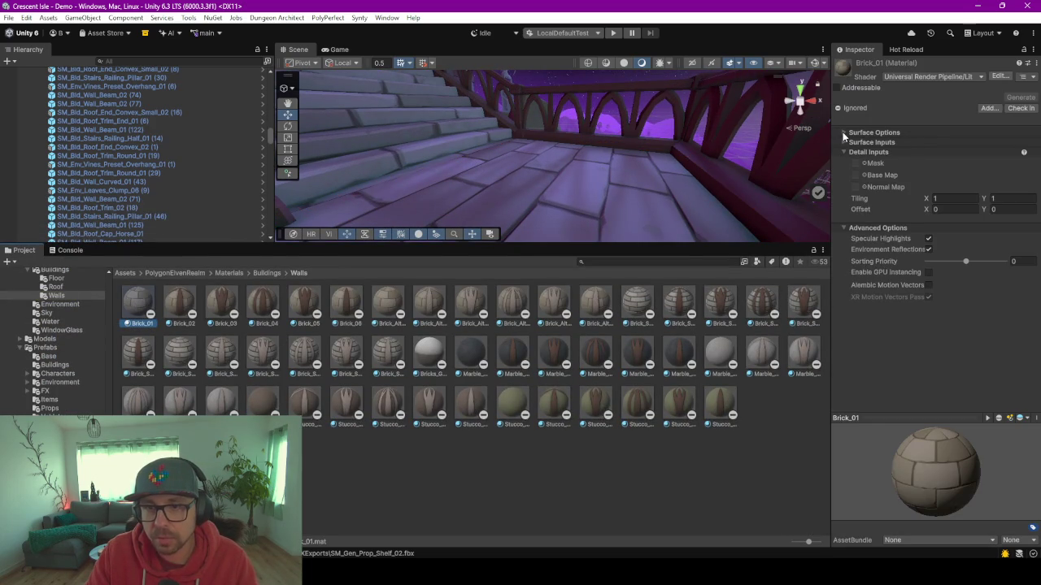
{"action": "left_click", "coordinate": [843, 134]}
{"action": "left_click", "coordinate": [843, 208]}
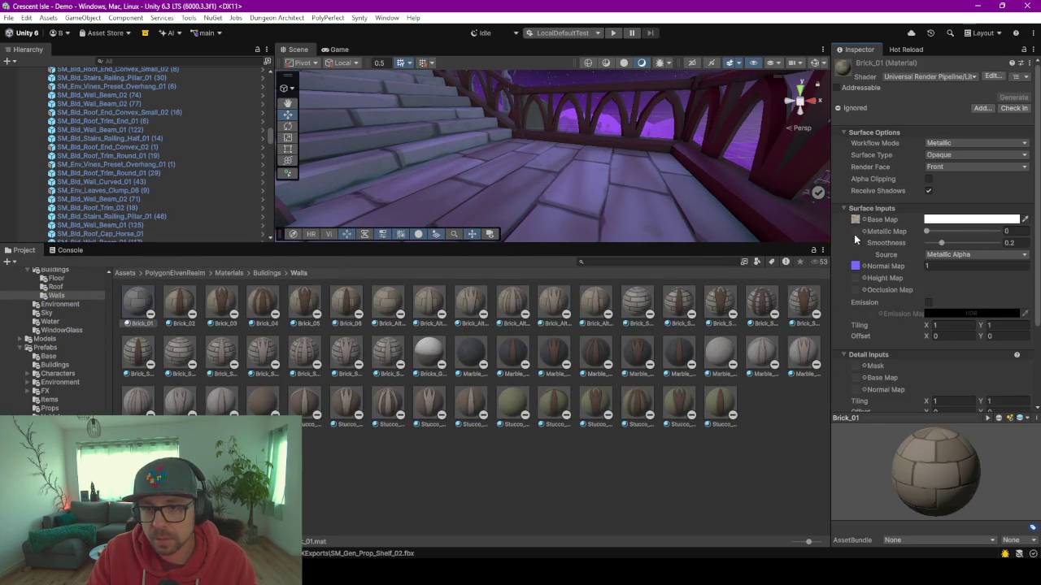
{"action": "left_click", "coordinate": [855, 220]}
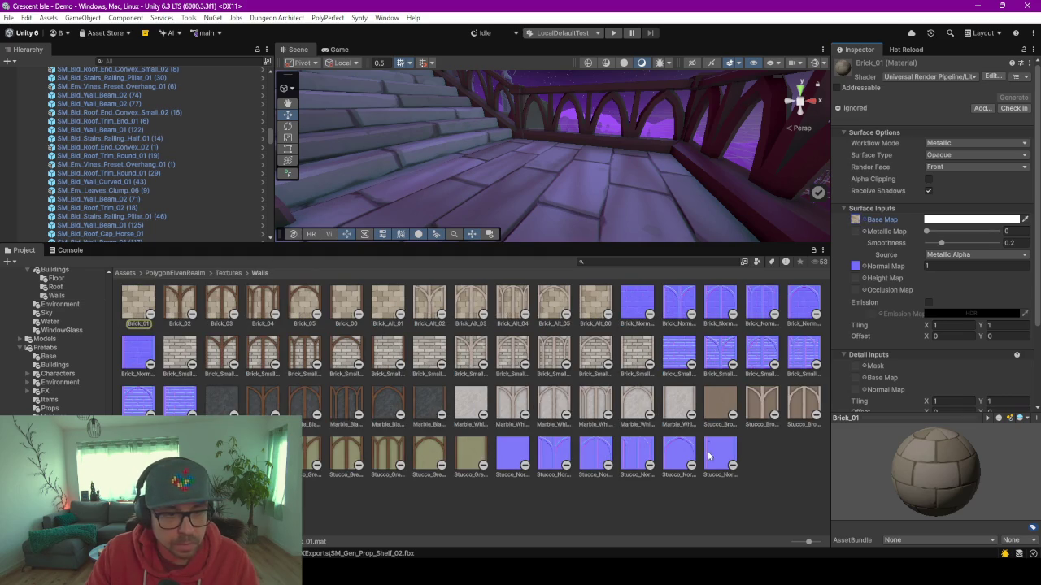
{"action": "left_click", "coordinate": [132, 307]}
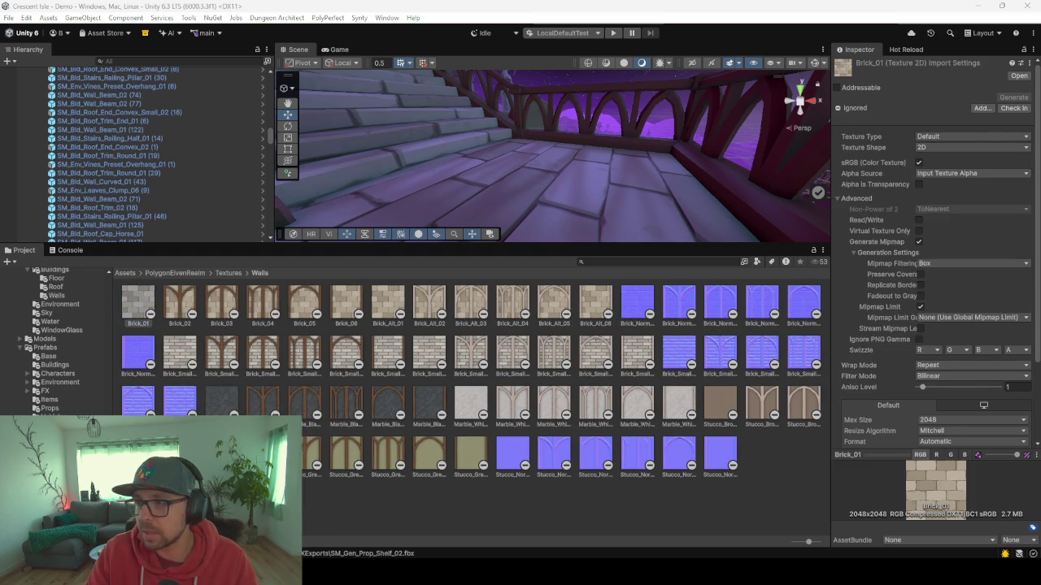
{"action": "scroll", "coordinate": [606, 253], "scroll_direction": "up", "scroll_amount": 5}
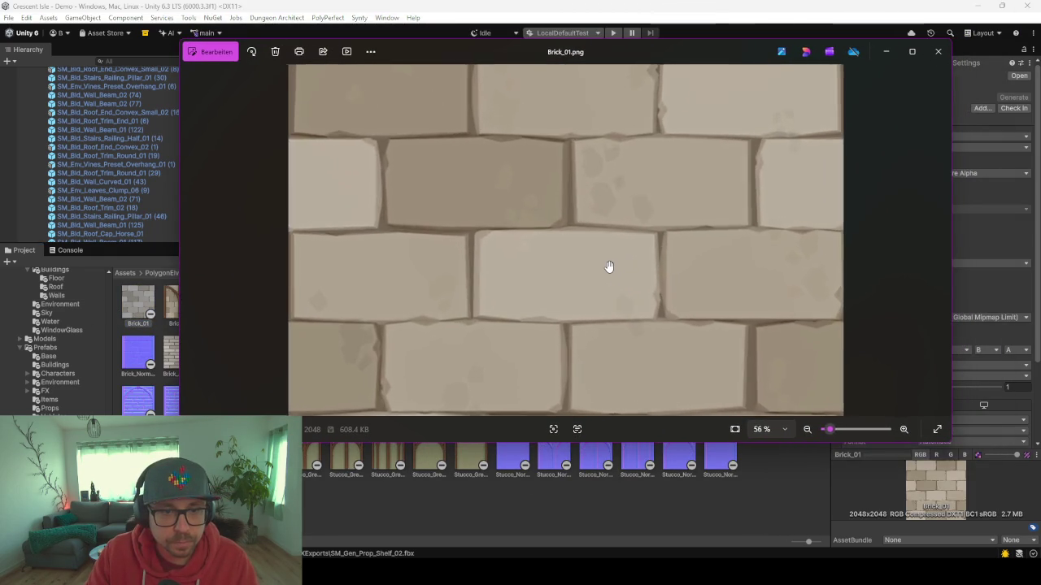
- Zoom in and out on the Brick_01.png brick pattern in Photos, then close it
{"action": "scroll", "coordinate": [609, 268], "scroll_direction": "up", "scroll_amount": 3}
{"action": "scroll", "coordinate": [561, 288], "scroll_direction": "down", "scroll_amount": 2}
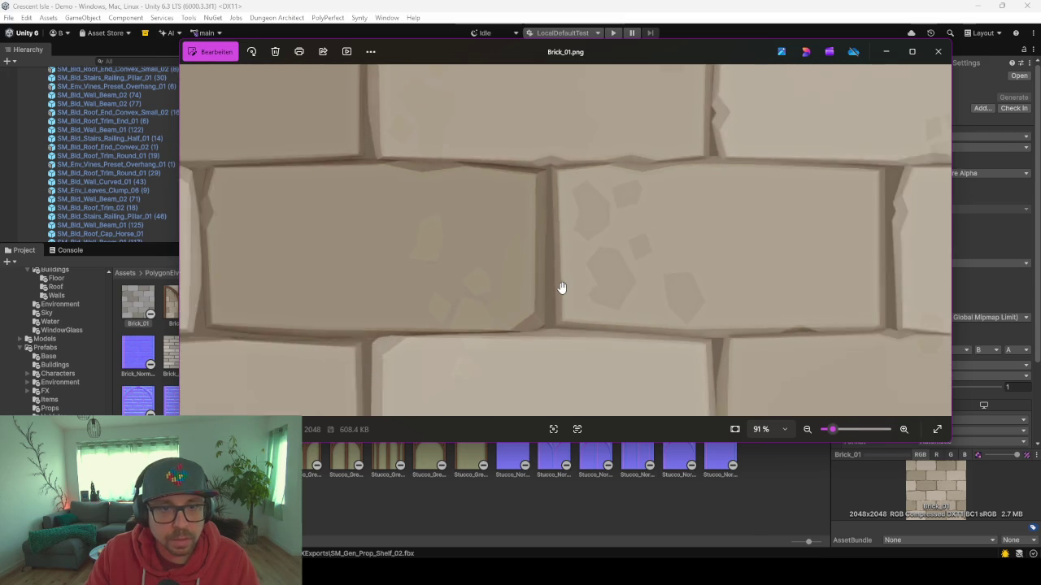
{"action": "scroll", "coordinate": [561, 287], "scroll_direction": "down", "scroll_amount": 2}
{"action": "scroll", "coordinate": [548, 274], "scroll_direction": "down", "scroll_amount": 2}
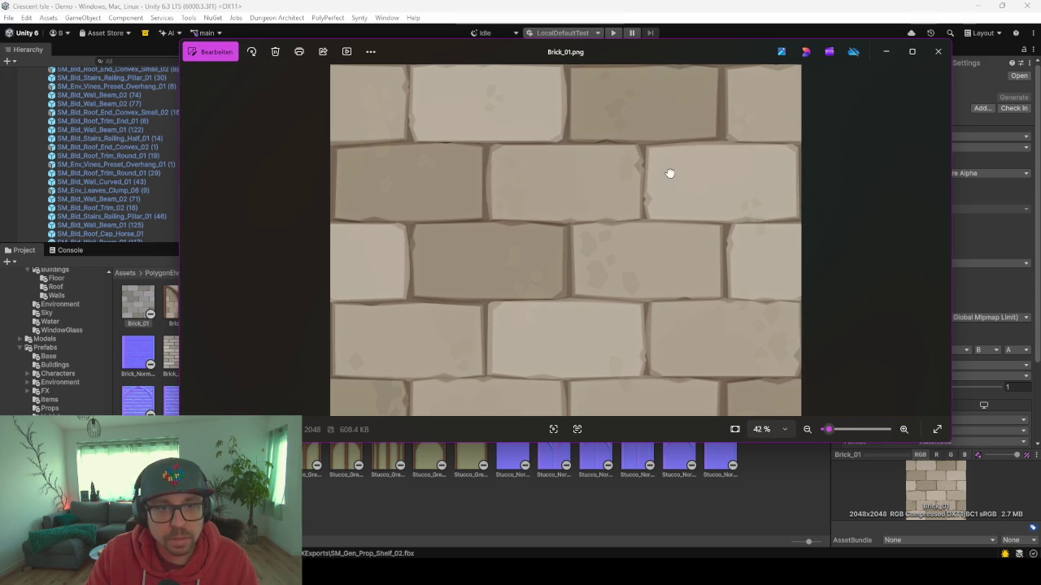
{"action": "scroll", "coordinate": [602, 246], "scroll_direction": "down", "scroll_amount": 2}
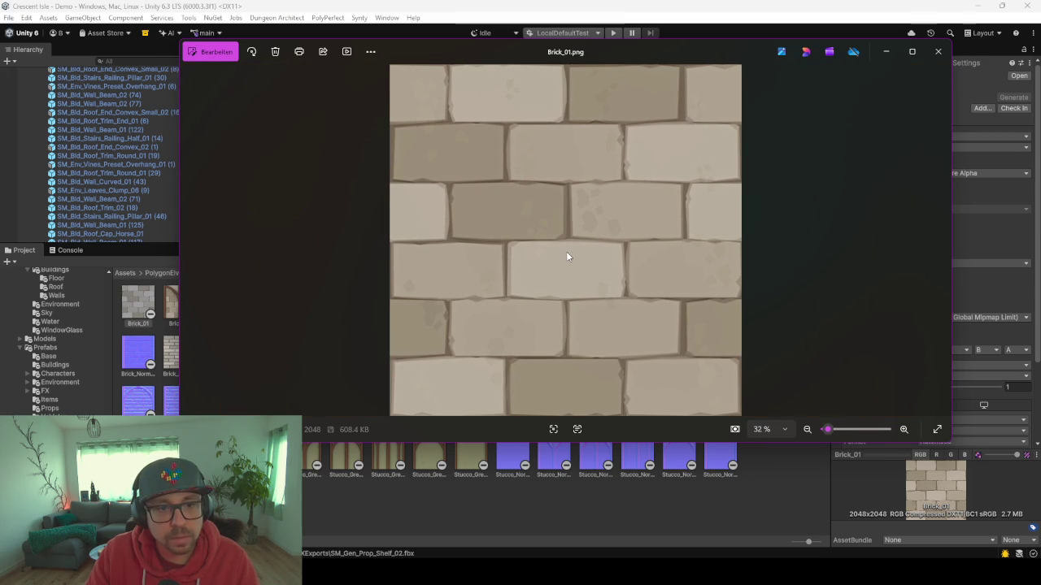
{"action": "left_click", "coordinate": [428, 519]}
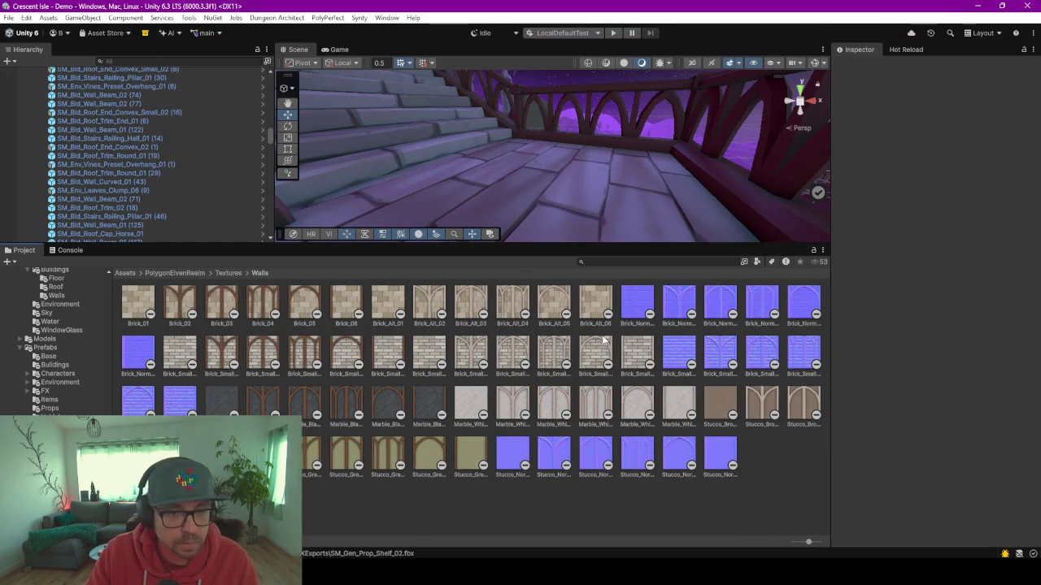
- View the Wood_DockBoards_01_Diffuse and Wood_FloorBoards_01_Diffuse textures, then switch to ChatGPT's generated wood texture
{"action": "left_click", "coordinate": [56, 286]}
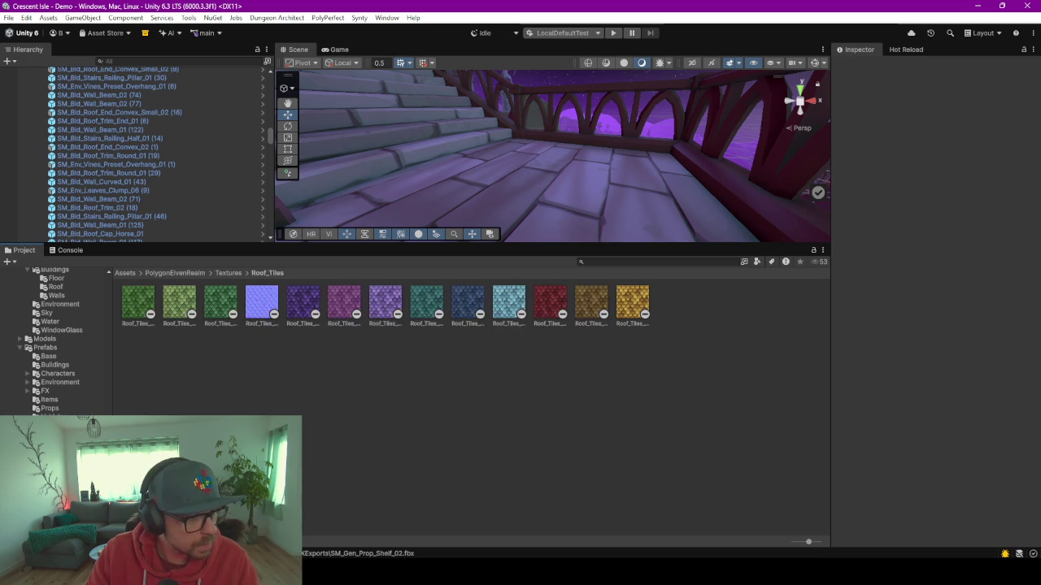
{"action": "key", "text": "Up"}
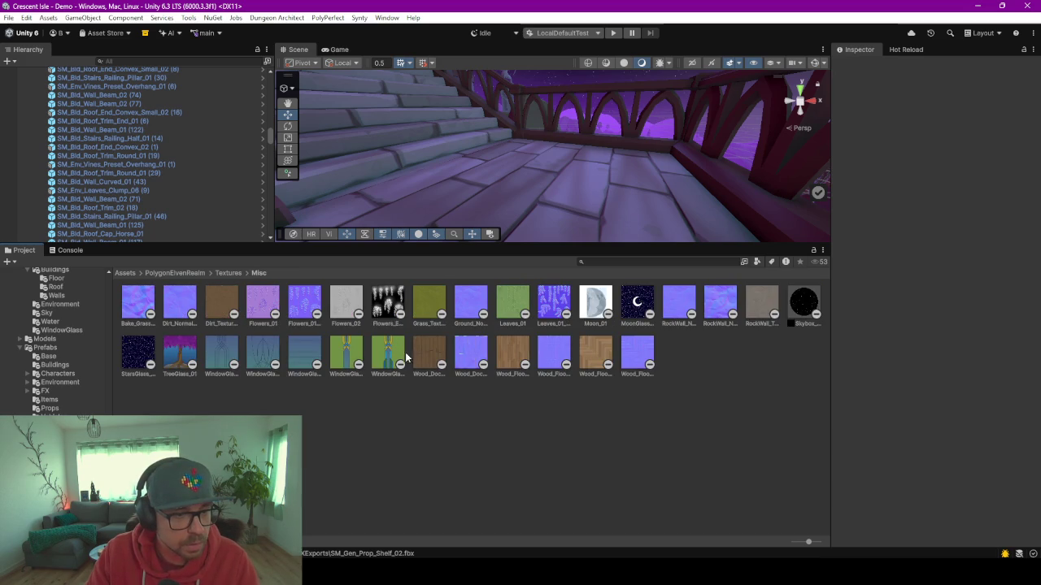
{"action": "left_click", "coordinate": [439, 358]}
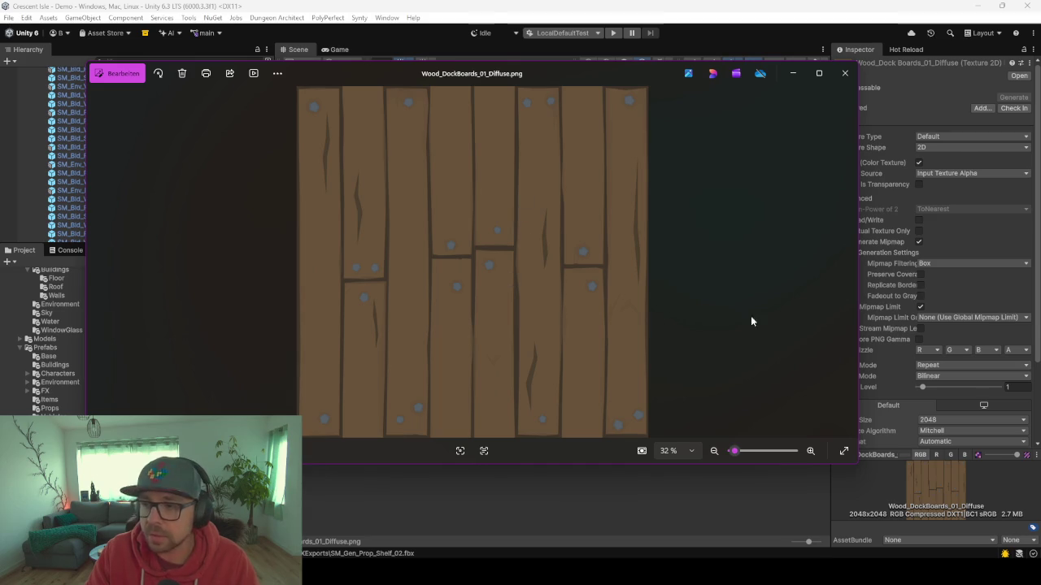
{"action": "left_click", "coordinate": [793, 73]}
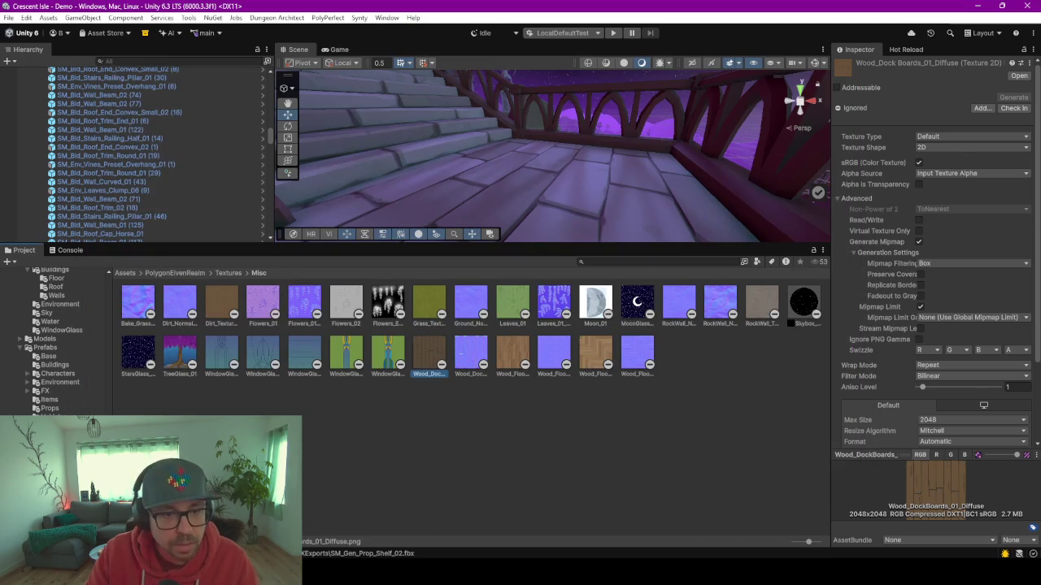
{"action": "left_click", "coordinate": [503, 368]}
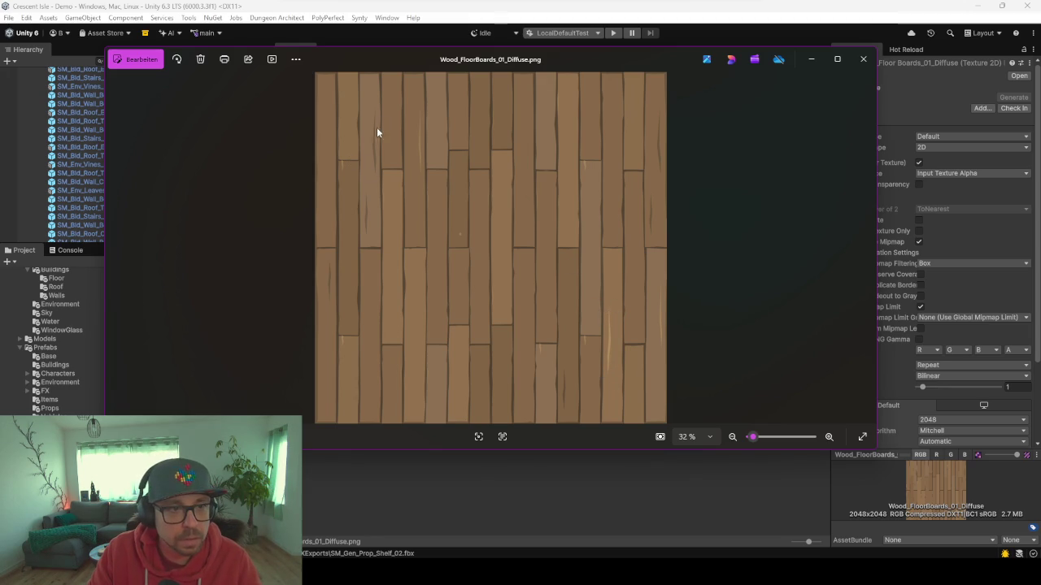
{"action": "left_click", "coordinate": [814, 59]}
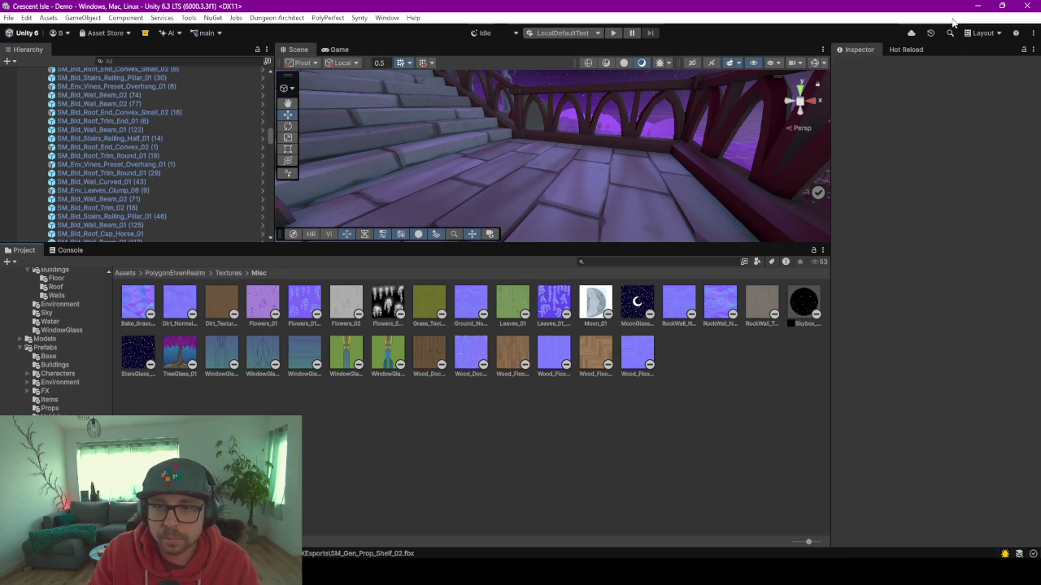
{"action": "key", "text": "alt+Tab"}
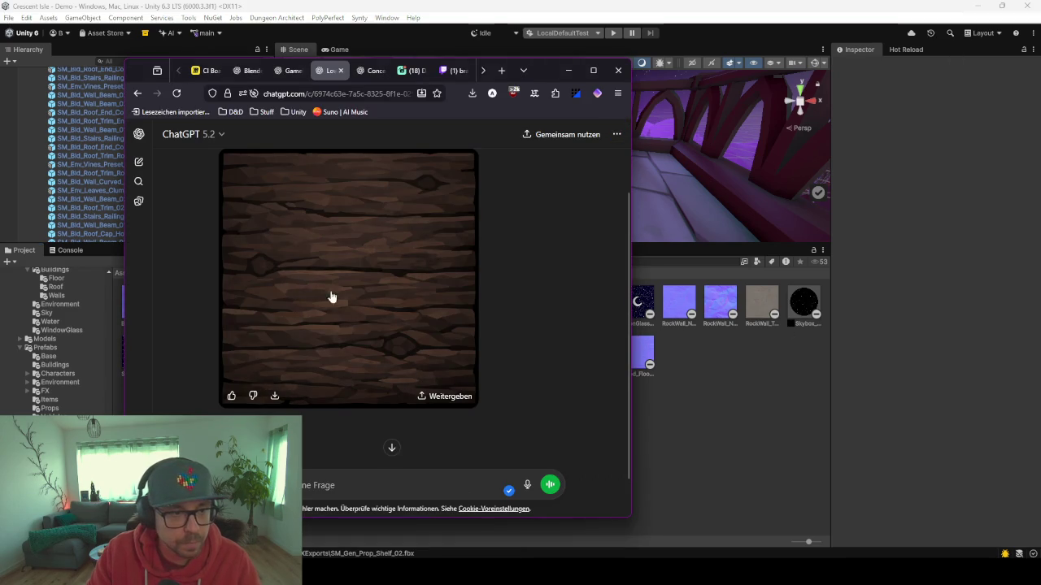
- View ChatGPT's dark wood texture full size, then minimise the browser to reveal Unity
{"action": "left_click", "coordinate": [332, 297]}
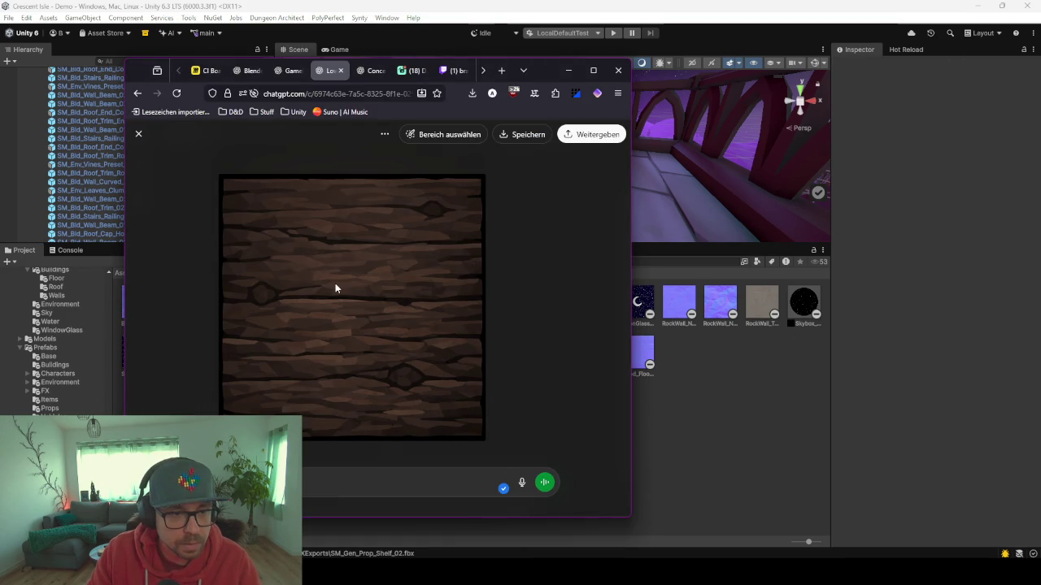
{"action": "left_click", "coordinate": [541, 318]}
{"action": "left_click", "coordinate": [568, 70]}
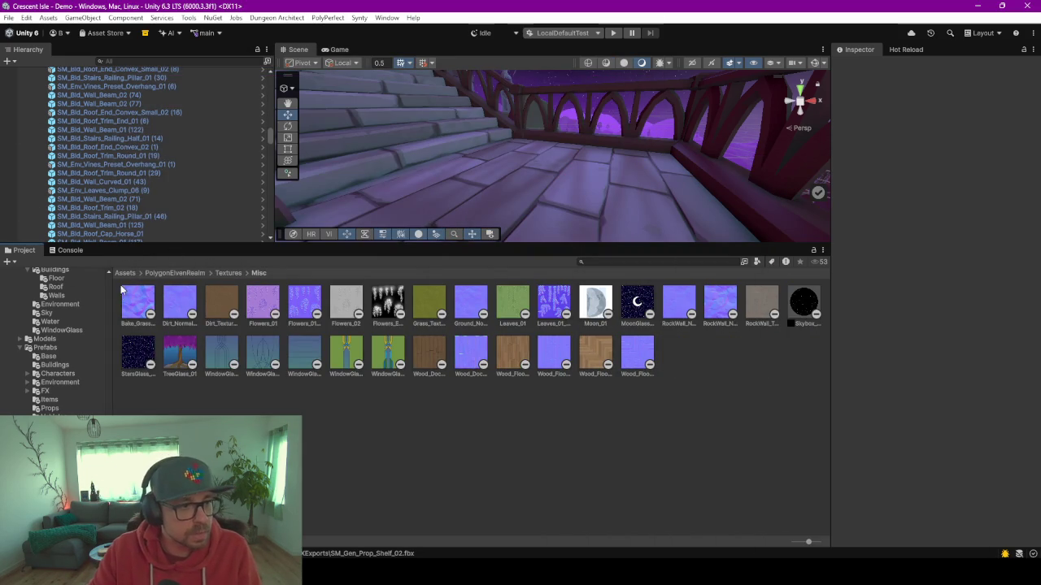
- Widen the Project folder tree and open GameScene from the favourites list
{"action": "left_click_drag", "start_coordinate": [112, 299], "coordinate": [276, 300]}
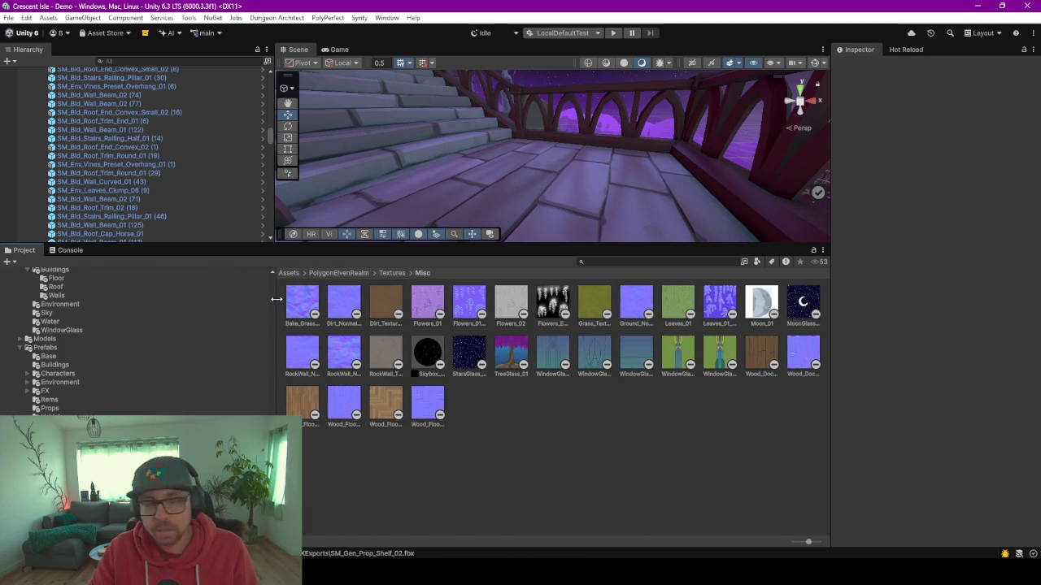
{"action": "left_click", "coordinate": [42, 281]}
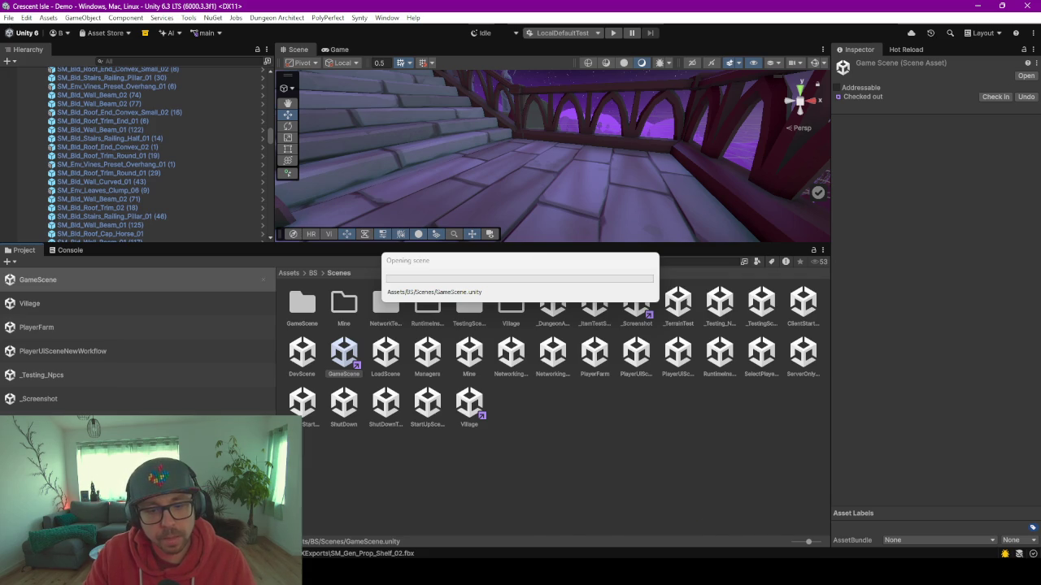
- Bring Blender forward and enter Edit Mode on the Wood_SalesTable mesh
{"action": "mouse_move", "coordinate": [666, 573]}
{"action": "left_click", "coordinate": [517, 516]}
{"action": "right_click", "coordinate": [452, 358]}
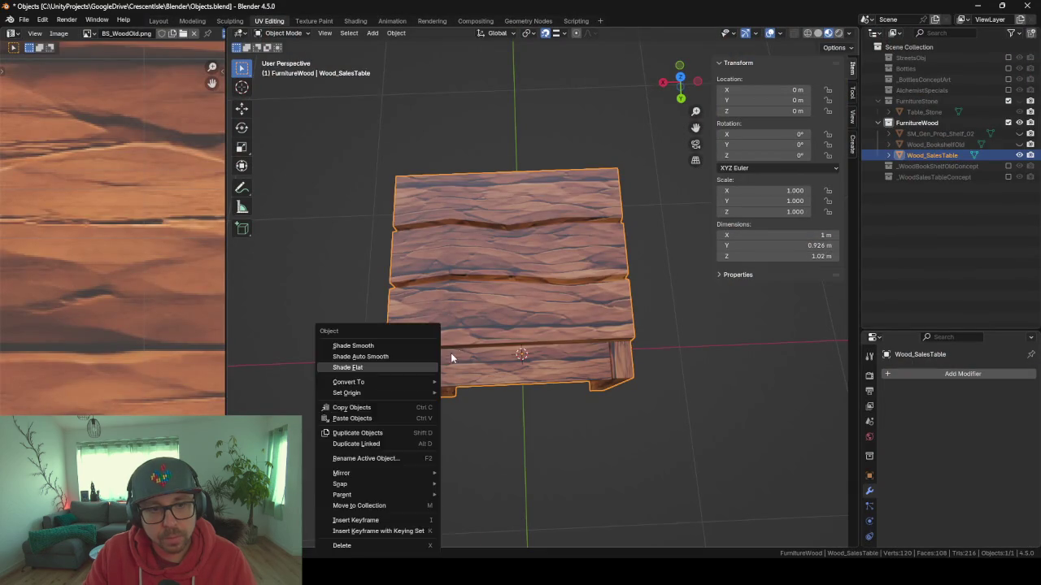
{"action": "mouse_move", "coordinate": [273, 282]}
{"action": "left_mouse_down"}
{"action": "mouse_move", "coordinate": [359, 243]}
{"action": "mouse_move", "coordinate": [397, 184]}
{"action": "mouse_move", "coordinate": [428, 175]}
{"action": "mouse_move", "coordinate": [474, 248]}
{"action": "mouse_move", "coordinate": [393, 235]}
{"action": "mouse_move", "coordinate": [393, 190]}
{"action": "mouse_move", "coordinate": [511, 165]}
{"action": "mouse_move", "coordinate": [550, 174]}
{"action": "mouse_move", "coordinate": [545, 223]}
{"action": "left_mouse_up"}
{"action": "scroll", "coordinate": [592, 497], "scroll_direction": "up", "scroll_amount": 3}
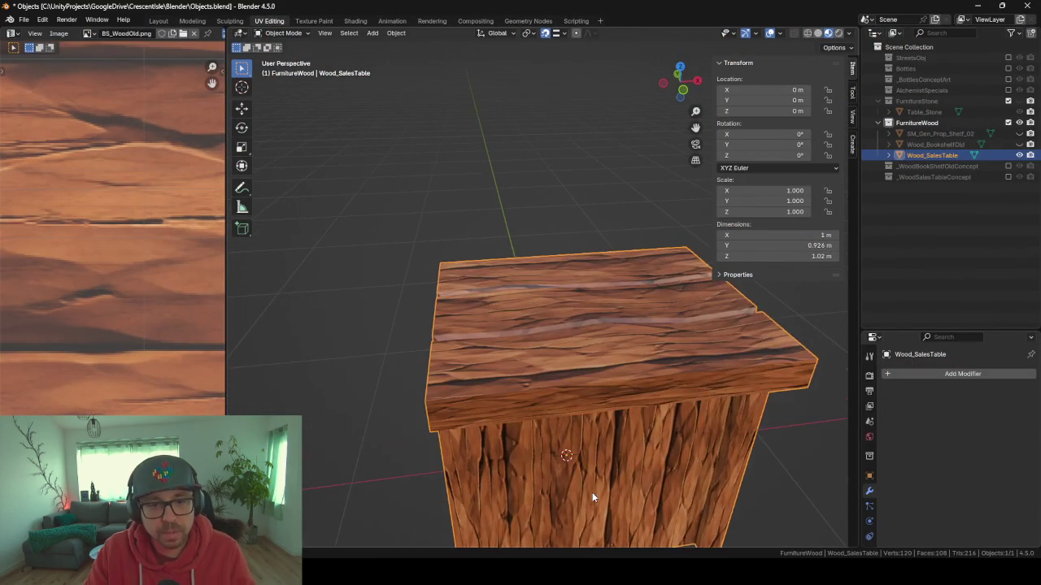
{"action": "key", "text": "Tab"}
{"action": "left_click_drag", "start_coordinate": [594, 487], "coordinate": [550, 342]}
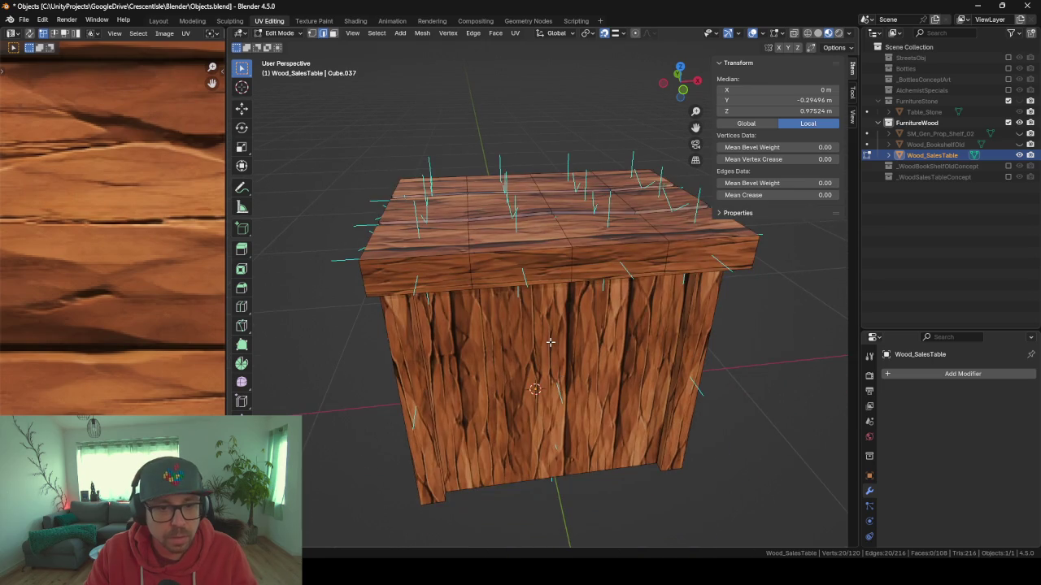
- Clear the selection, pick the linked front panel faces, and hide everything else
{"action": "key", "text": "alt+a"}
{"action": "key", "text": "Tab"}
{"action": "key", "text": "Tab"}
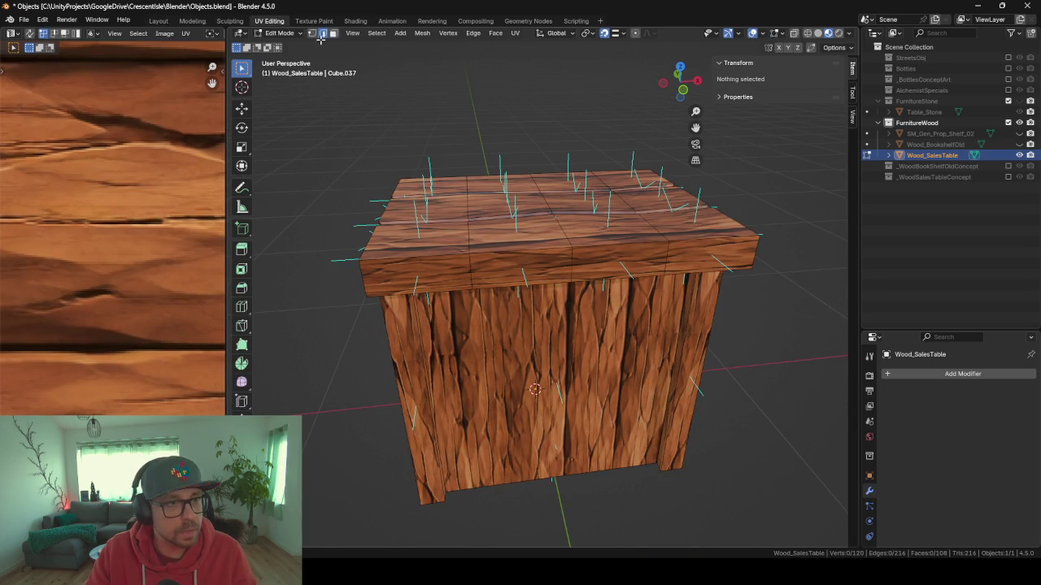
{"action": "left_click", "coordinate": [333, 33]}
{"action": "key", "text": "l"}
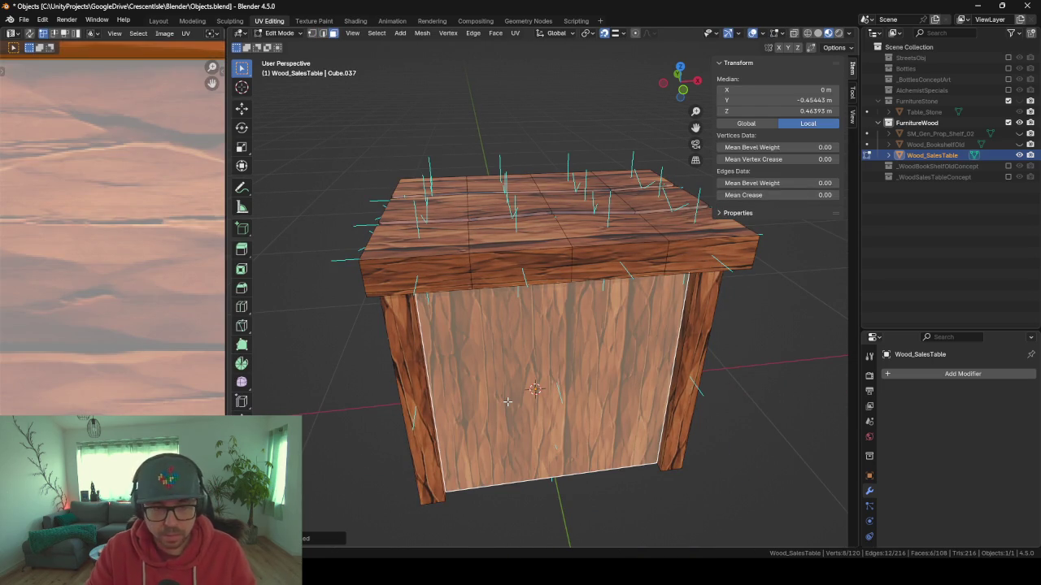
{"action": "key", "text": "shift+h"}
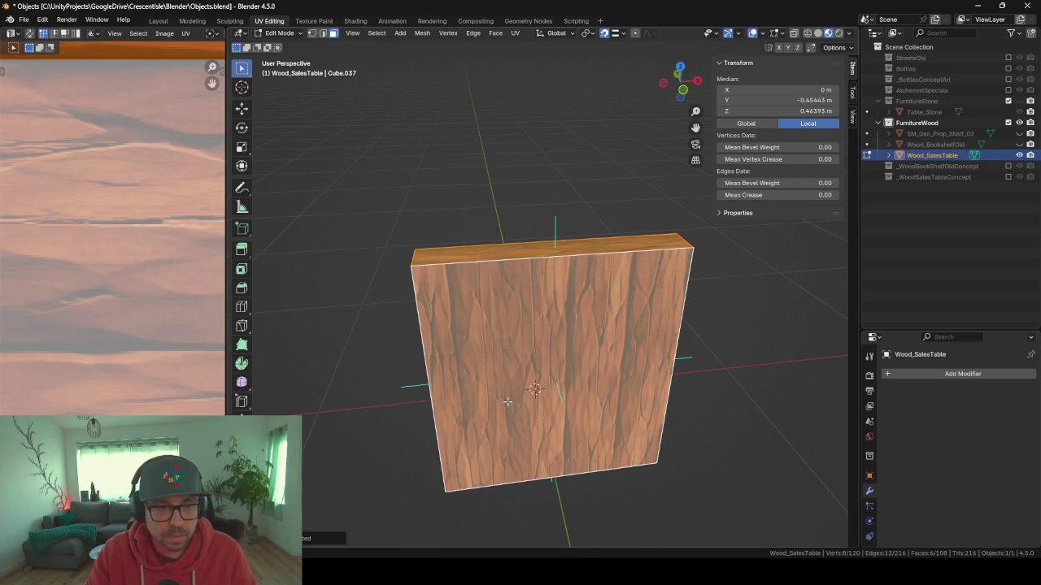
- Add three evenly spaced vertical loop cuts to the front panel and bevel them into narrow strips
{"action": "mouse_move", "coordinate": [507, 402]}
{"action": "left_mouse_down"}
{"action": "mouse_move", "coordinate": [678, 383]}
{"action": "mouse_move", "coordinate": [633, 393]}
{"action": "mouse_move", "coordinate": [585, 382]}
{"action": "mouse_move", "coordinate": [561, 357]}
{"action": "left_mouse_up"}
{"action": "key", "text": "ctrl+r"}
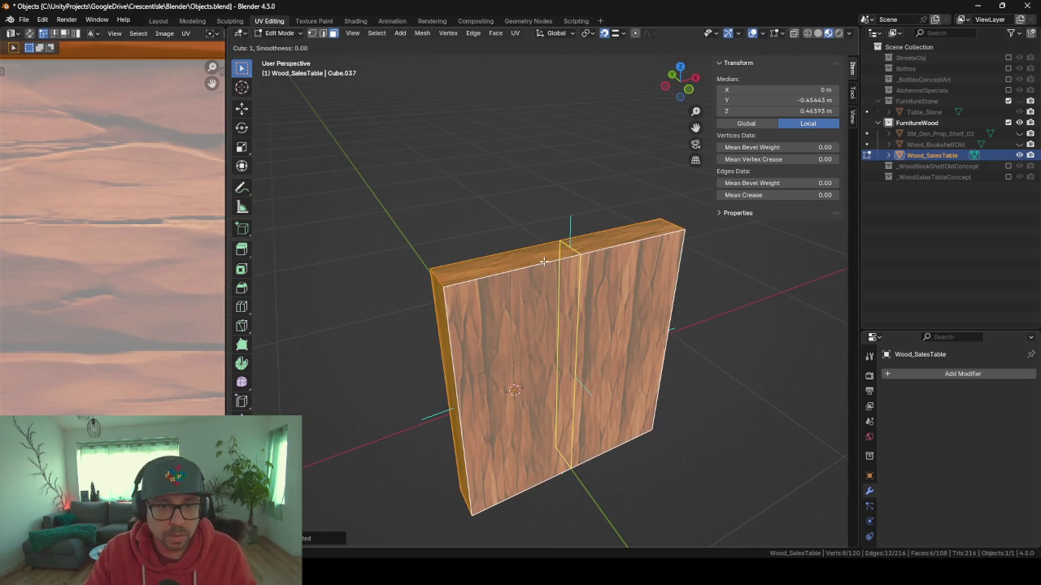
{"action": "scroll", "coordinate": [541, 259], "scroll_direction": "up", "scroll_amount": 2}
{"action": "left_click", "coordinate": [541, 260]}
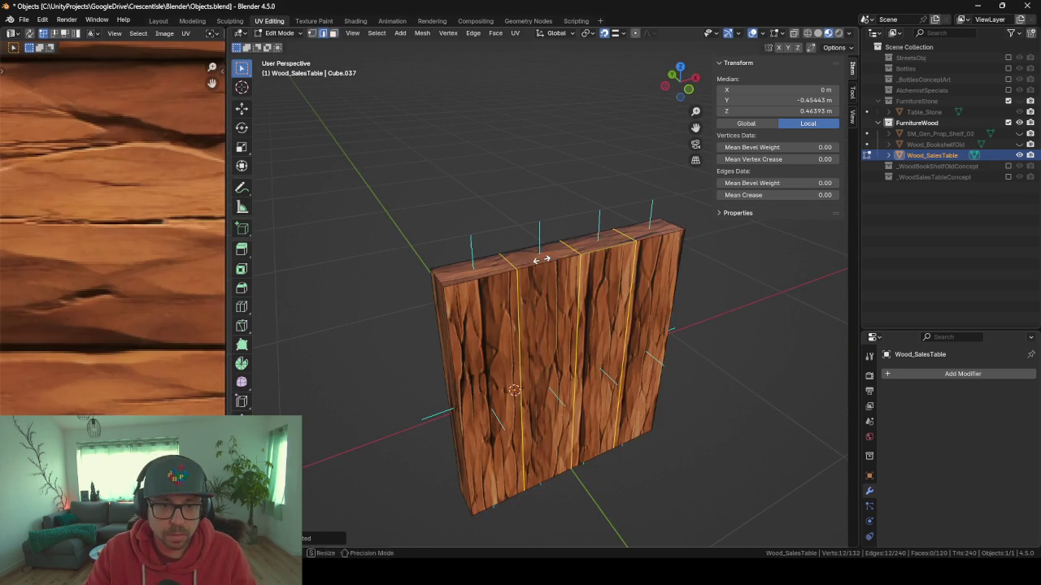
{"action": "right_click", "coordinate": [542, 259]}
{"action": "left_click_drag", "start_coordinate": [759, 393], "coordinate": [749, 427]}
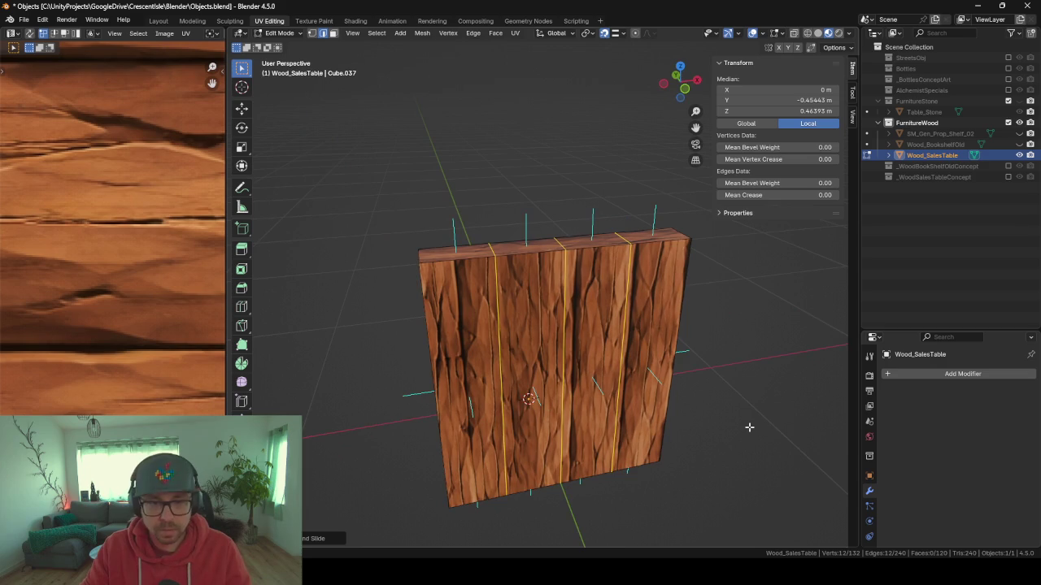
{"action": "key", "text": "ctrl+b"}
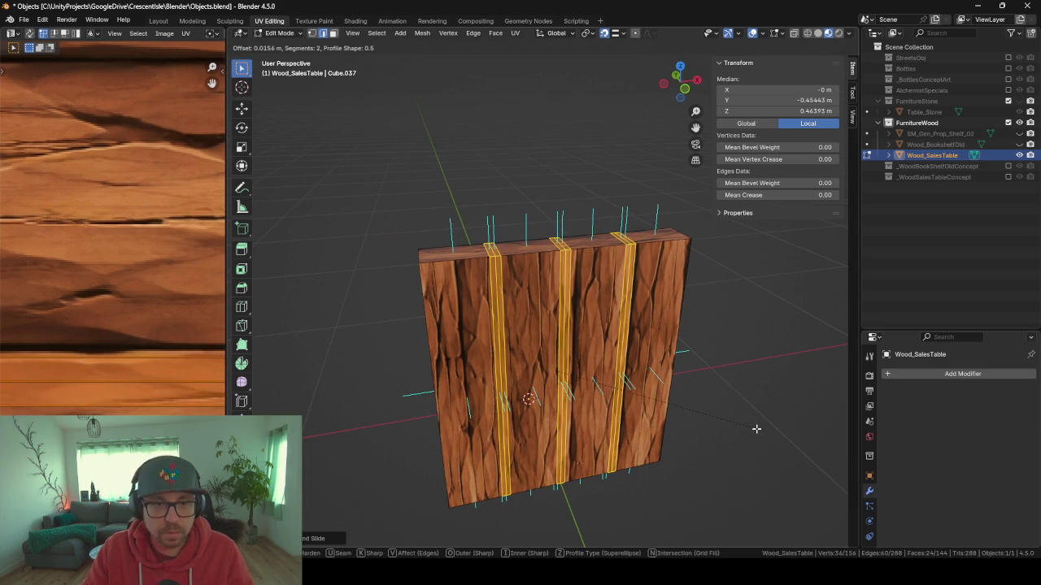
{"action": "left_click", "coordinate": [756, 428]}
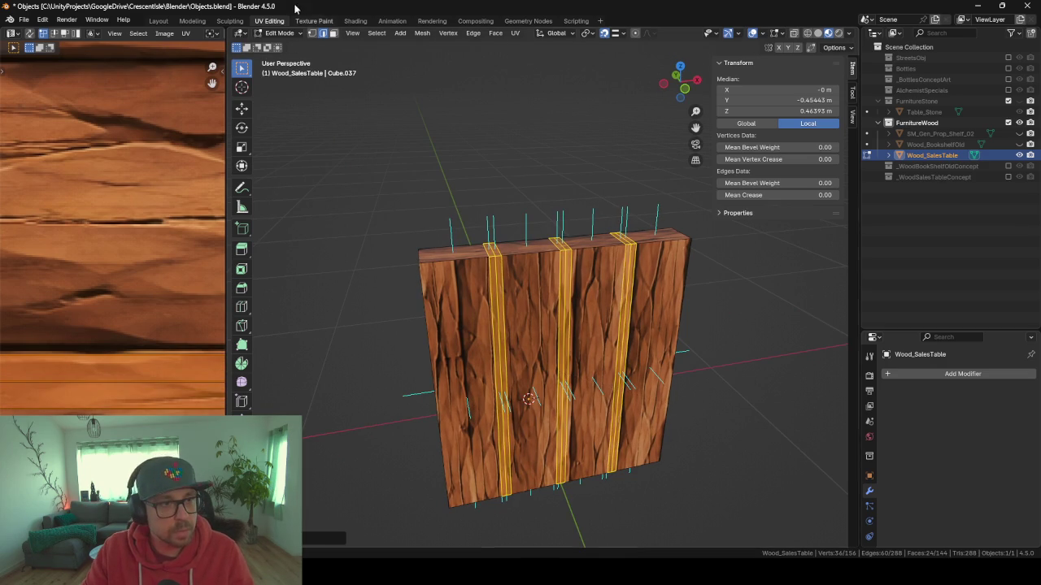
- Select the three vertical groove loops, nudging one slightly sideways
{"action": "left_click", "coordinate": [490, 251], "text": "shift"}
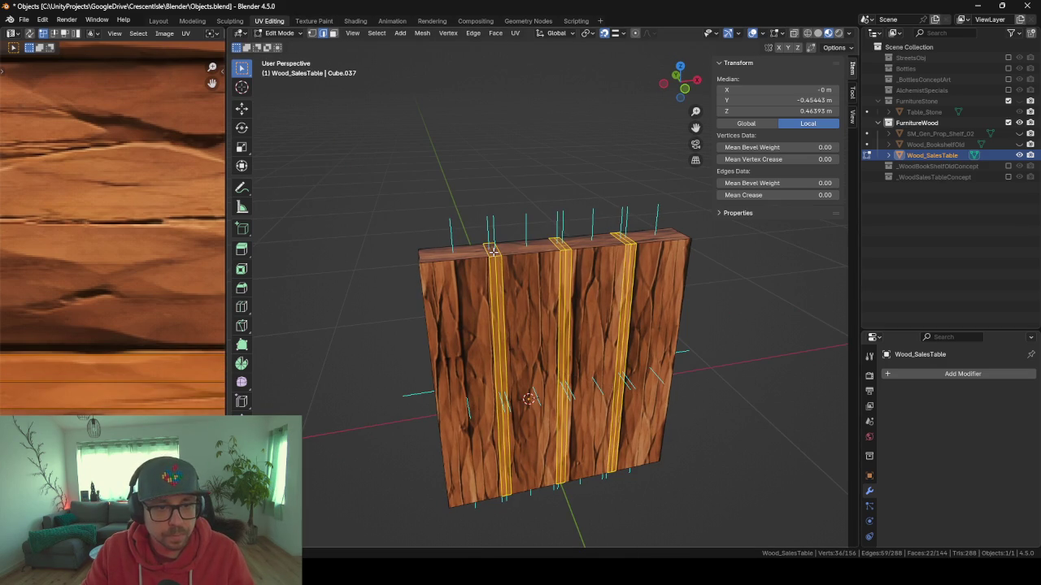
{"action": "left_click", "coordinate": [494, 252]}
{"action": "left_click", "coordinate": [492, 252], "text": "alt"}
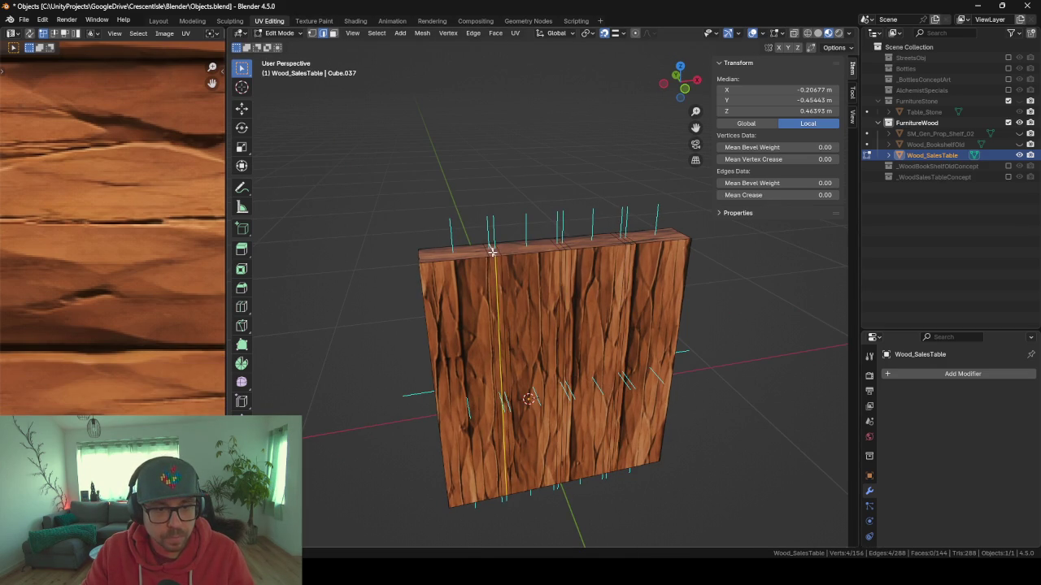
{"action": "left_click", "coordinate": [563, 244], "text": "alt+shift"}
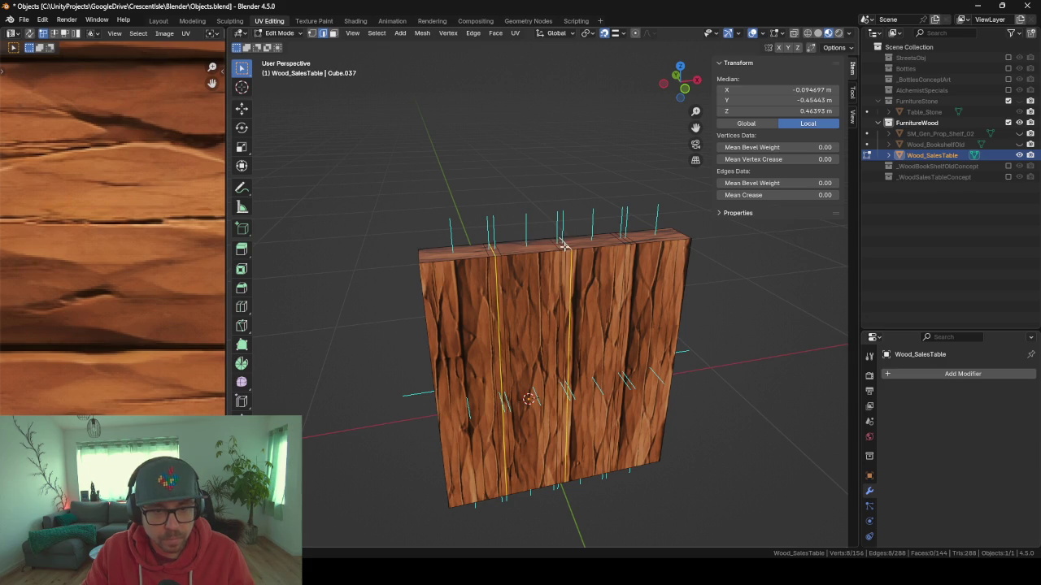
{"action": "key", "text": "g"}
{"action": "key", "text": "g"}
{"action": "left_click", "coordinate": [607, 265]}
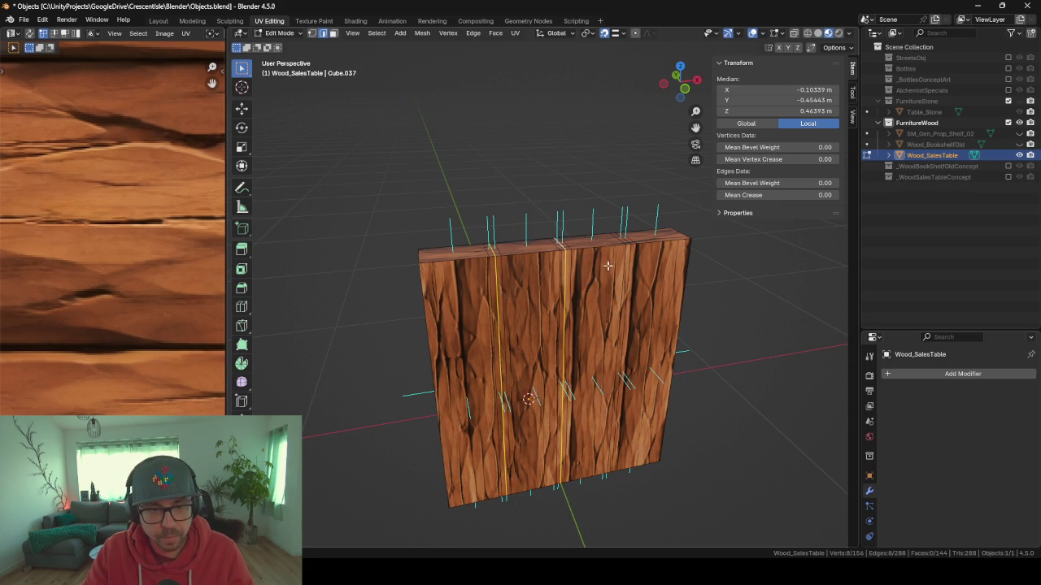
{"action": "left_click", "coordinate": [626, 242], "text": "alt+shift"}
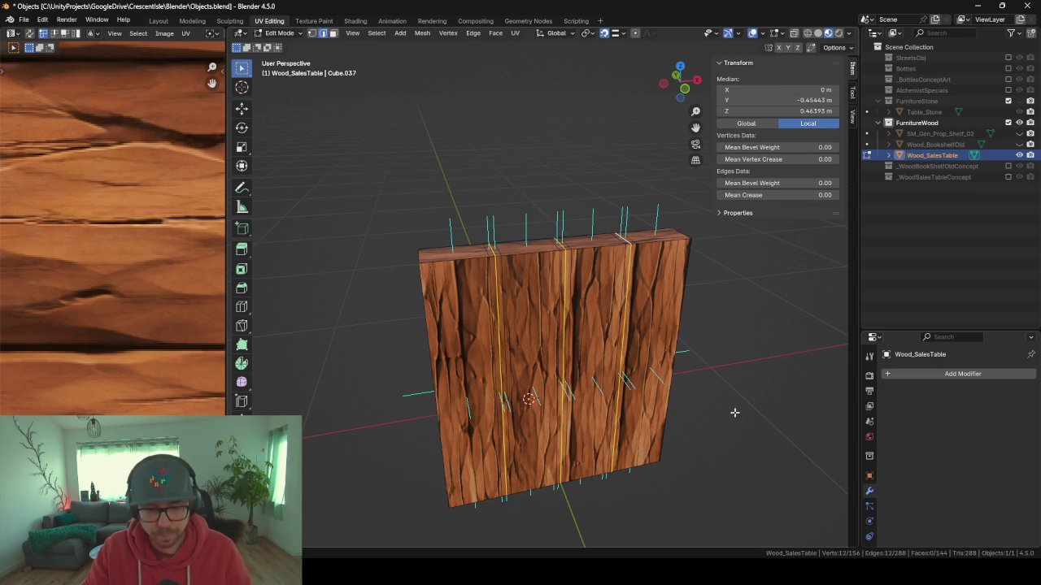
- Set the pivot to Individual Origins and scale the loops down into narrow grooves
{"action": "key", "text": "s"}
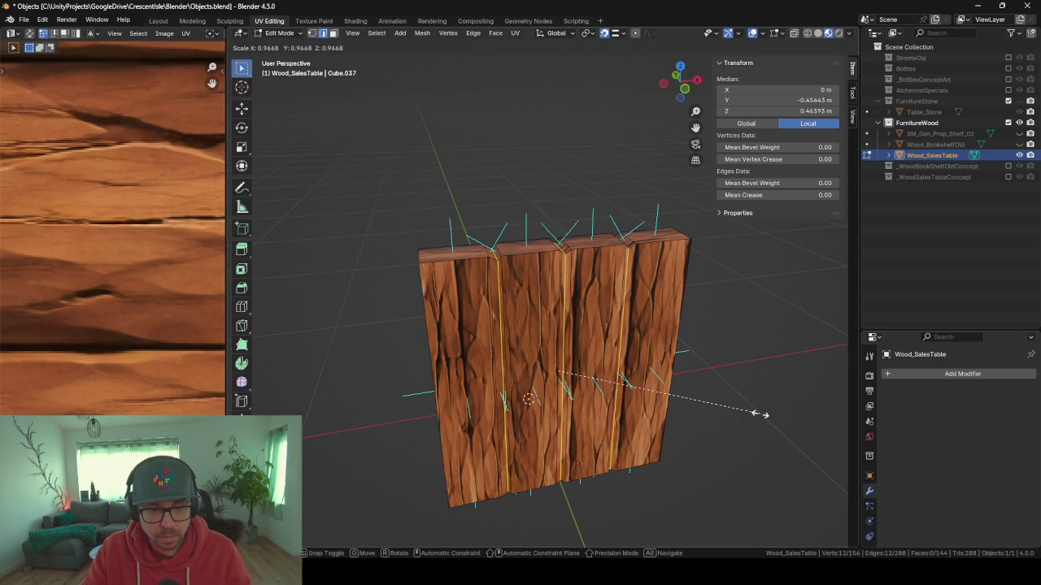
{"action": "right_click", "coordinate": [756, 414]}
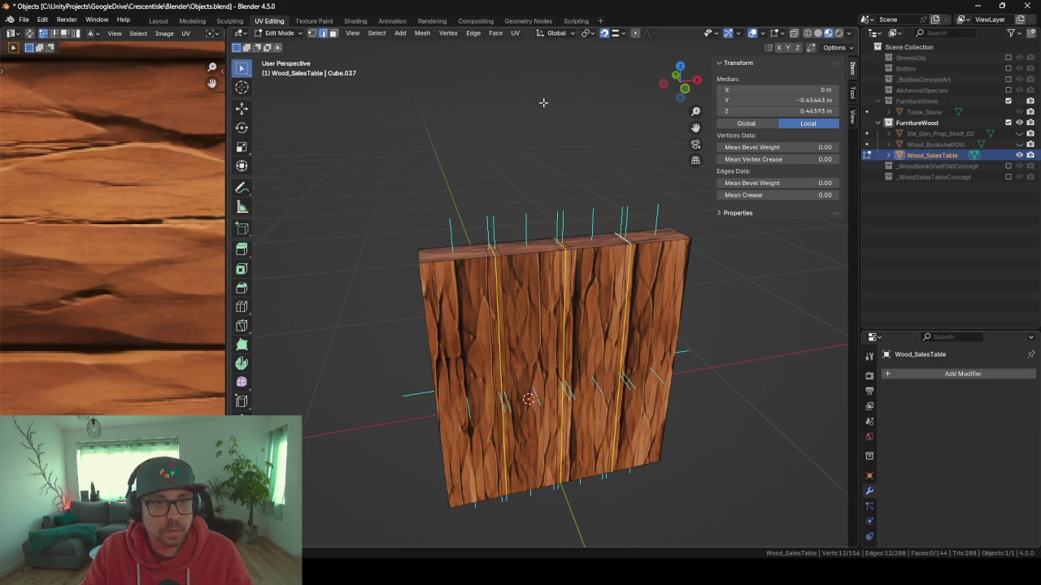
{"action": "left_click", "coordinate": [586, 33]}
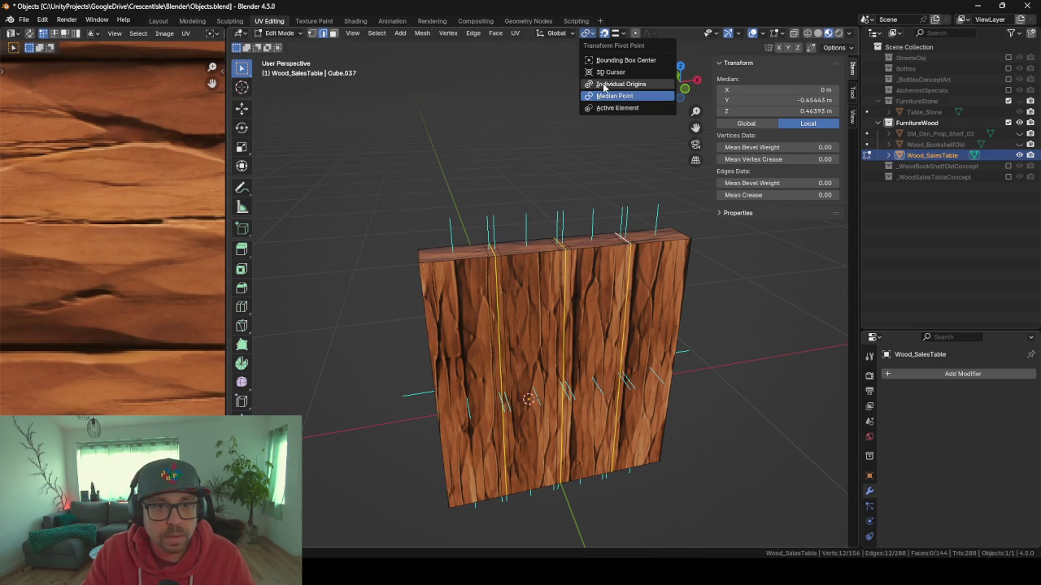
{"action": "left_click", "coordinate": [603, 85]}
{"action": "key", "text": "s"}
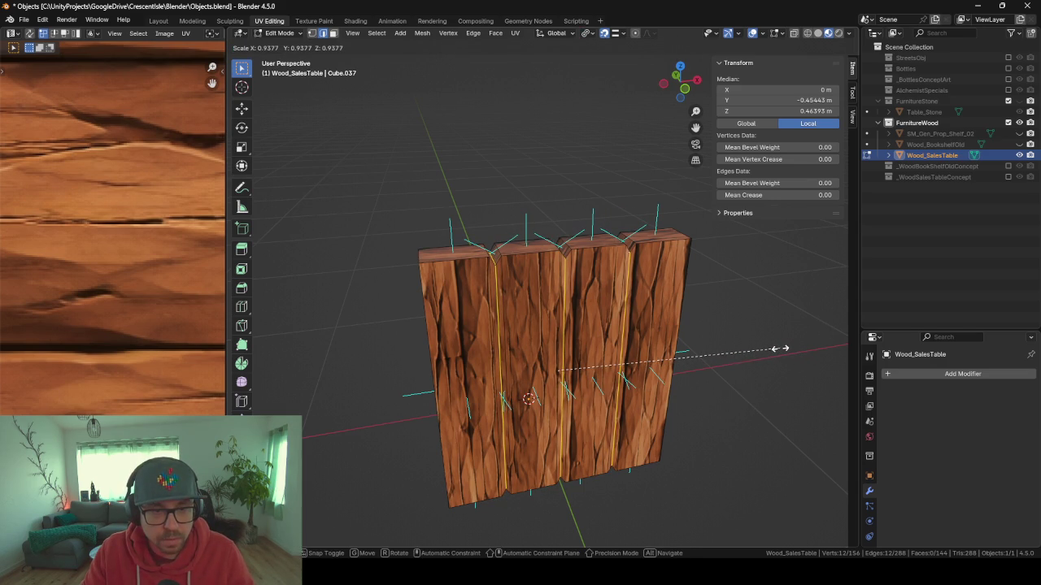
{"action": "left_click", "coordinate": [778, 348]}
- Scale the groove edges along Y to deepen the grooves
{"action": "mouse_move", "coordinate": [779, 350]}
{"action": "left_mouse_down"}
{"action": "mouse_move", "coordinate": [748, 418]}
{"action": "mouse_move", "coordinate": [817, 390]}
{"action": "mouse_move", "coordinate": [676, 367]}
{"action": "mouse_move", "coordinate": [731, 396]}
{"action": "left_mouse_up"}
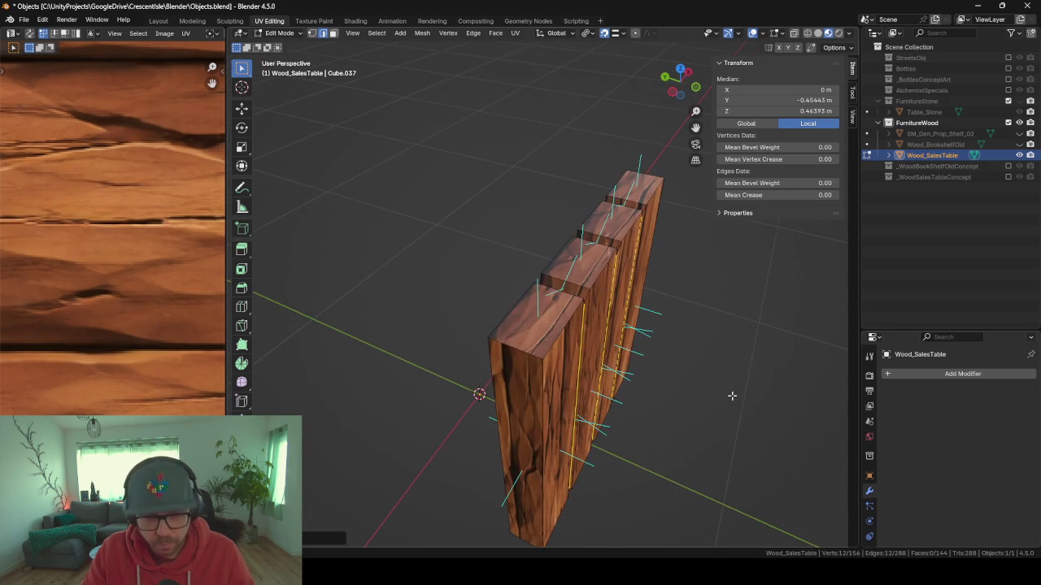
{"action": "key", "text": "s"}
{"action": "key", "text": "y"}
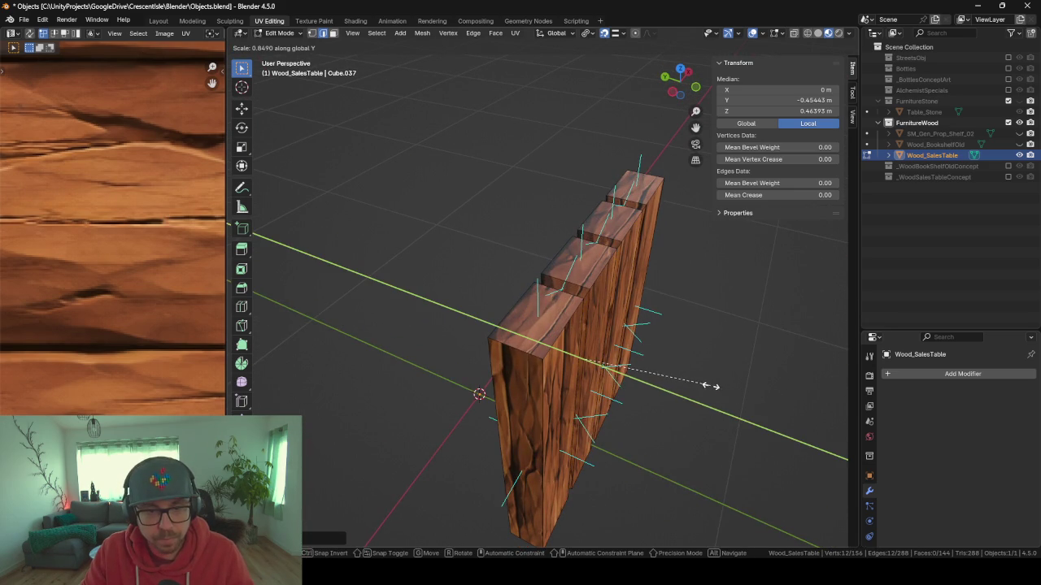
{"action": "left_click", "coordinate": [708, 382]}
- Check the whole table, then scale the groove edges along Z
{"action": "key", "text": "Tab"}
{"action": "mouse_move", "coordinate": [728, 399]}
{"action": "left_mouse_down"}
{"action": "mouse_move", "coordinate": [684, 361]}
{"action": "mouse_move", "coordinate": [615, 355]}
{"action": "mouse_move", "coordinate": [665, 352]}
{"action": "mouse_move", "coordinate": [634, 354]}
{"action": "left_mouse_up"}
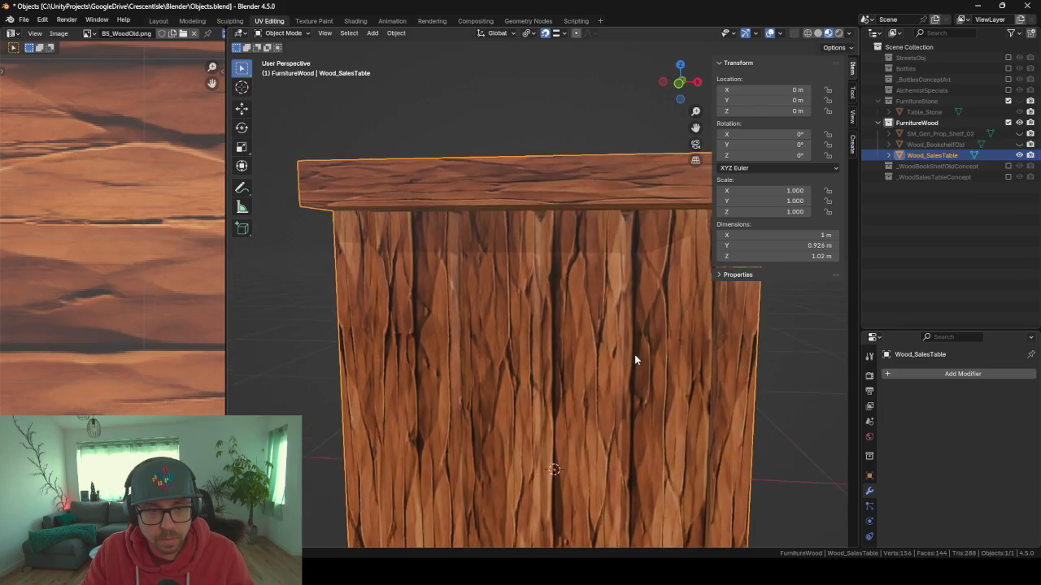
{"action": "key", "text": "Tab"}
{"action": "scroll", "coordinate": [638, 354], "scroll_direction": "down", "scroll_amount": 5}
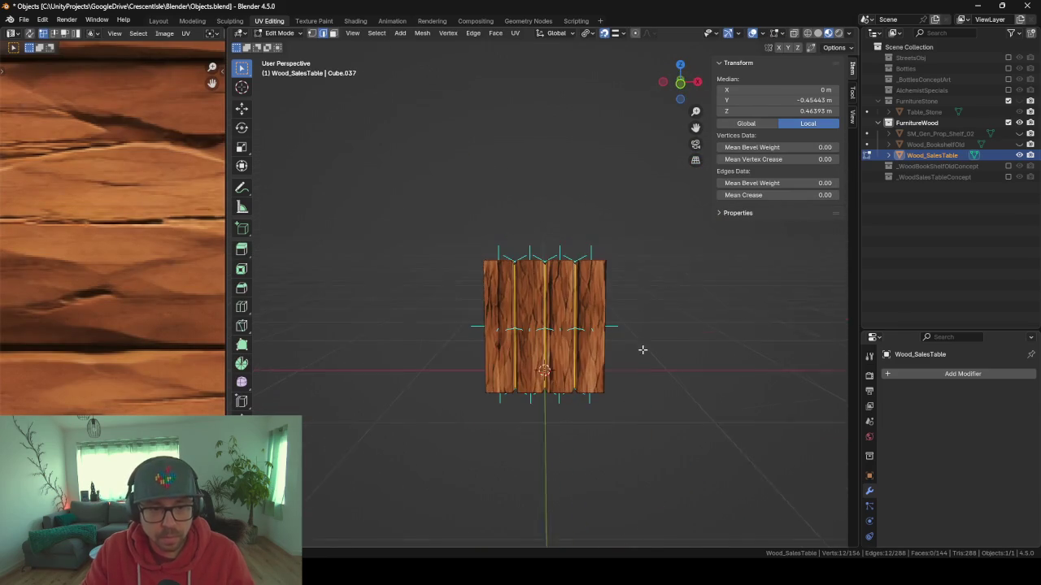
{"action": "key", "text": "s"}
{"action": "key", "text": "z"}
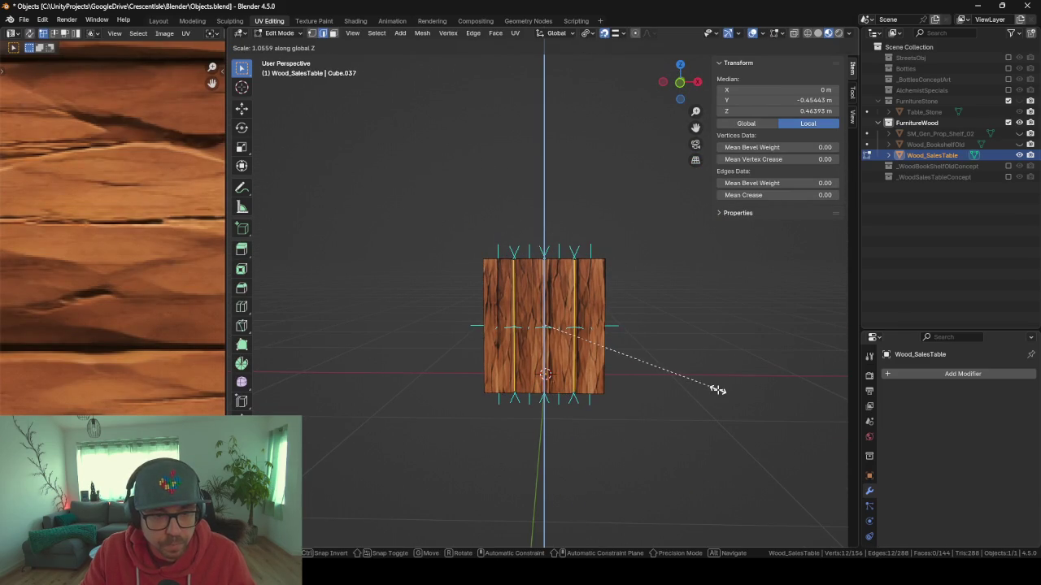
{"action": "left_click", "coordinate": [717, 391]}
- Orbit to a front view of the whole table, then return to Edit Mode
{"action": "key", "text": "Tab"}
{"action": "left_click_drag", "start_coordinate": [639, 349], "coordinate": [619, 295]}
{"action": "scroll", "coordinate": [642, 252], "scroll_direction": "up", "scroll_amount": 4}
{"action": "mouse_move", "coordinate": [642, 251]}
{"action": "left_mouse_down"}
{"action": "mouse_move", "coordinate": [656, 271]}
{"action": "mouse_move", "coordinate": [692, 274]}
{"action": "mouse_move", "coordinate": [629, 274]}
{"action": "left_mouse_up"}
{"action": "key", "text": "Tab"}
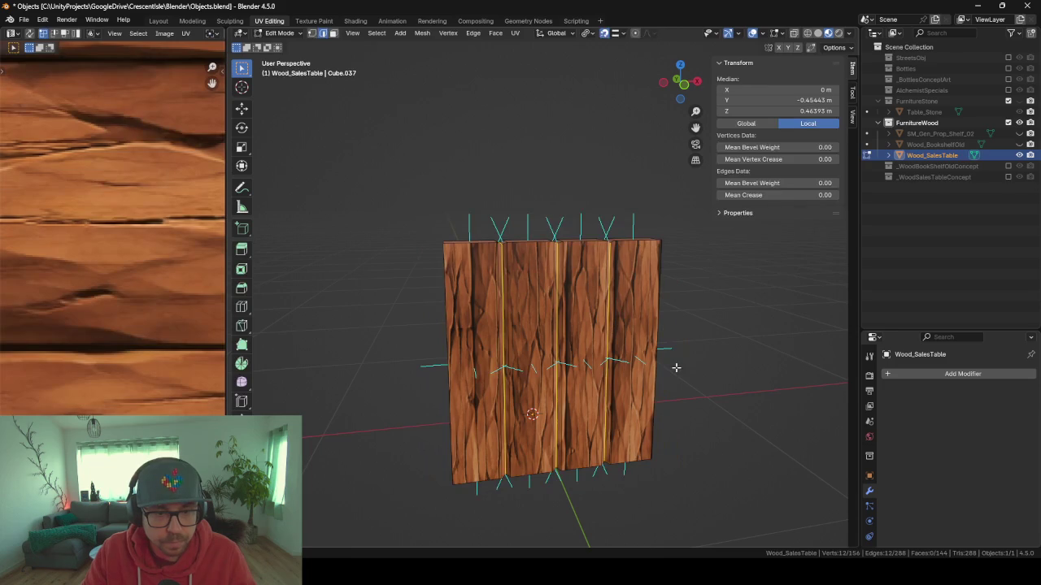
- Cut four evenly spaced horizontal loops across the planks
{"action": "key", "text": "ctrl+r"}
{"action": "scroll", "coordinate": [575, 353], "scroll_direction": "up", "scroll_amount": 3}
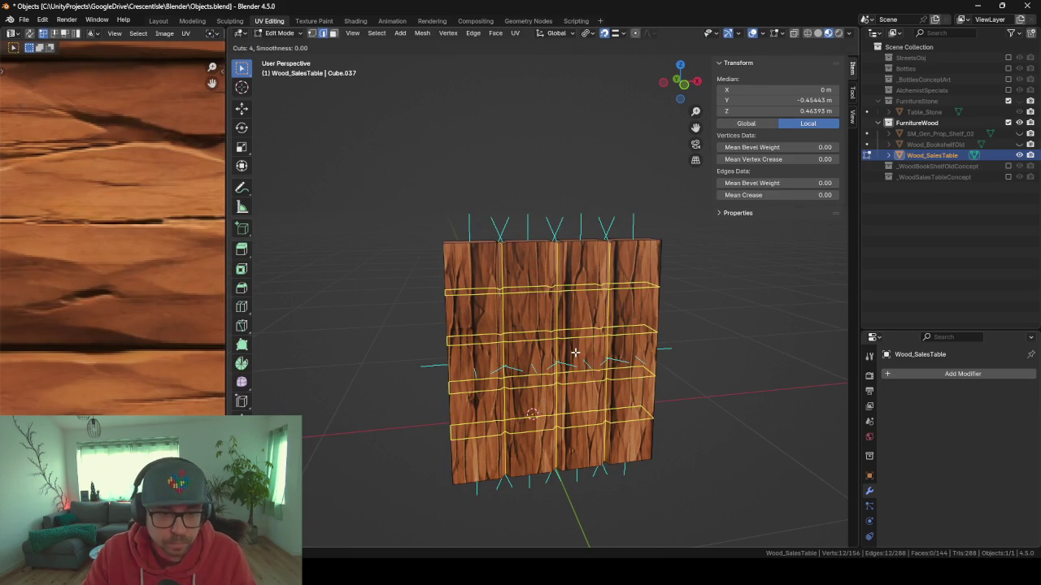
{"action": "left_click", "coordinate": [575, 353]}
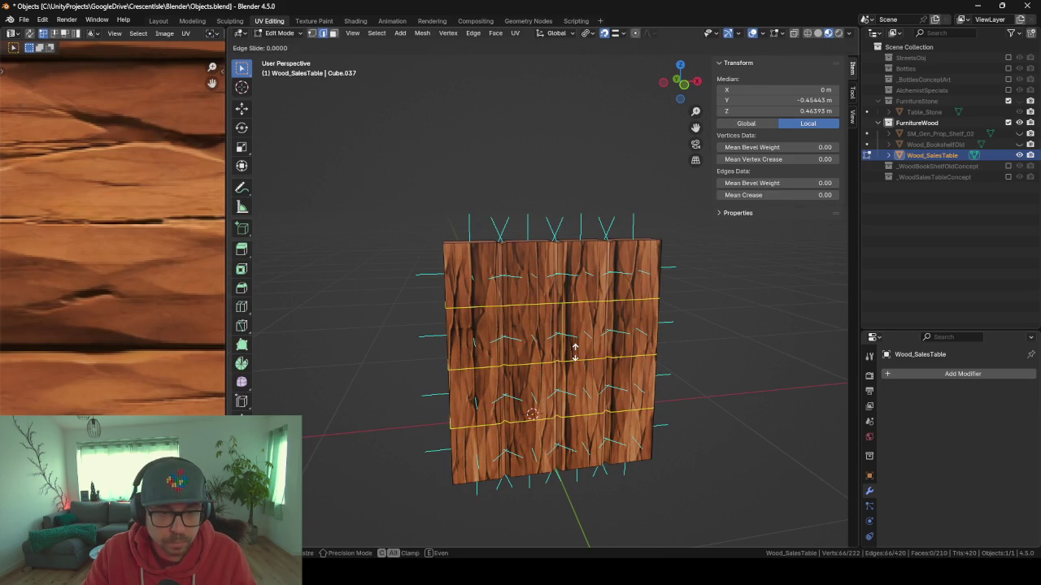
{"action": "right_click", "coordinate": [575, 353]}
- Switch to edge select and pick a short chain of connected edges on the panel
{"action": "left_click", "coordinate": [313, 33]}
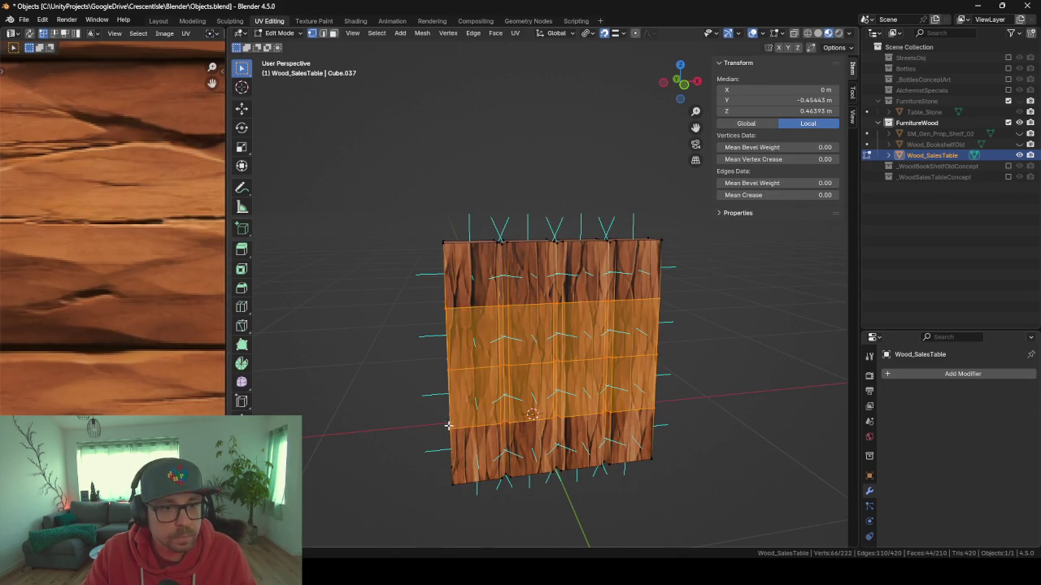
{"action": "scroll", "coordinate": [449, 427], "scroll_direction": "up", "scroll_amount": 2}
{"action": "left_click", "coordinate": [323, 34]}
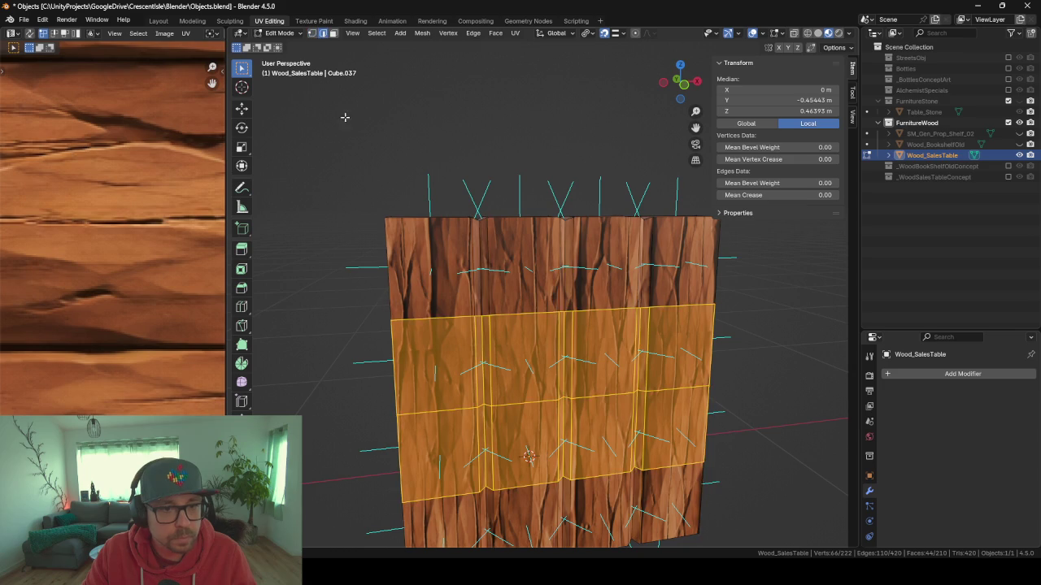
{"action": "left_click", "coordinate": [477, 317]}
{"action": "left_click", "coordinate": [484, 317], "text": "shift"}
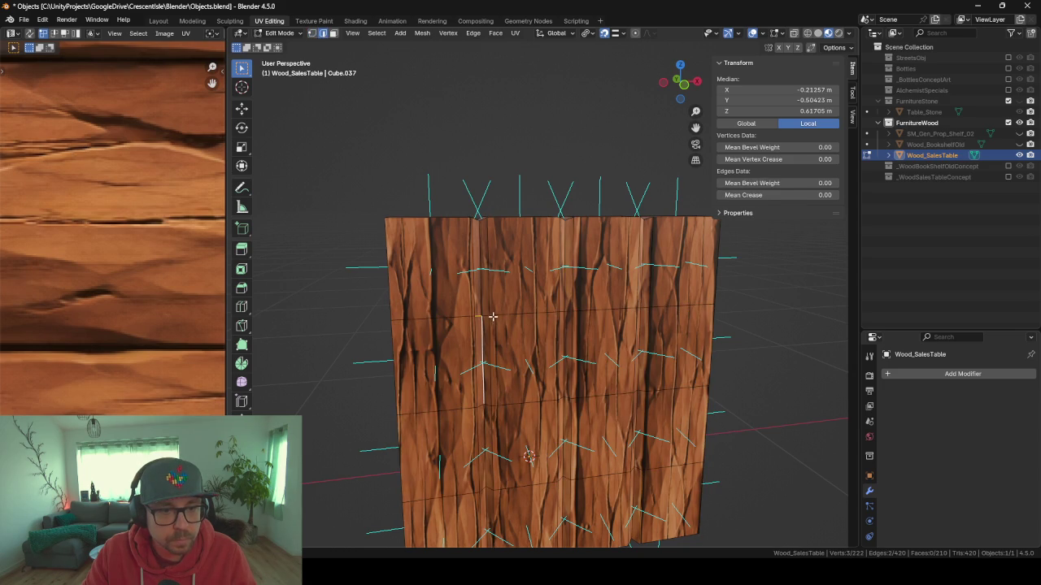
{"action": "left_click", "coordinate": [486, 317], "text": "shift"}
{"action": "left_click", "coordinate": [500, 317], "text": "shift"}
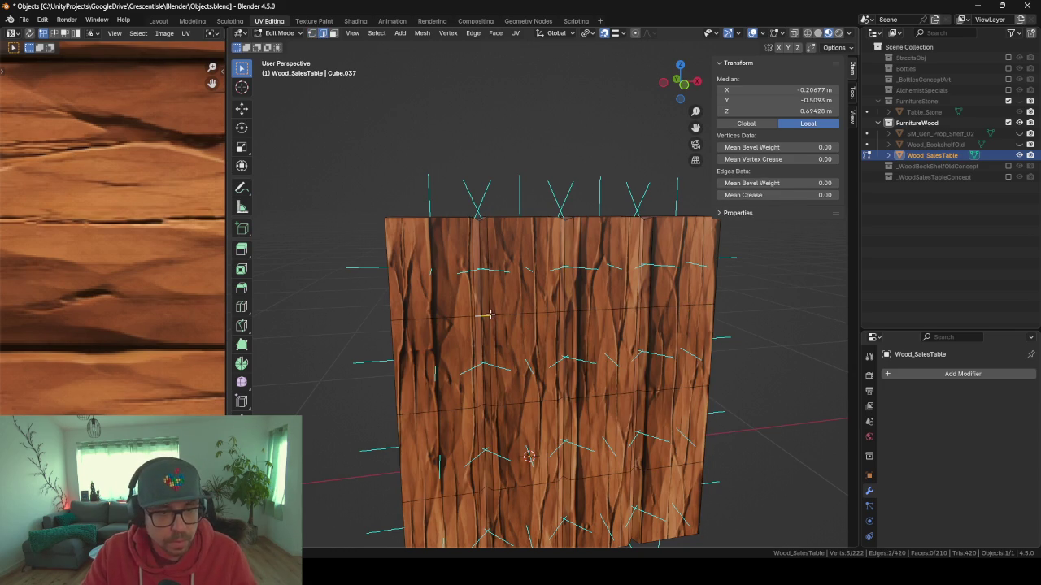
- Run Select Similar from the F3 search and match edges by Length
{"action": "key", "text": "F3"}
{"action": "type", "text": "s"}
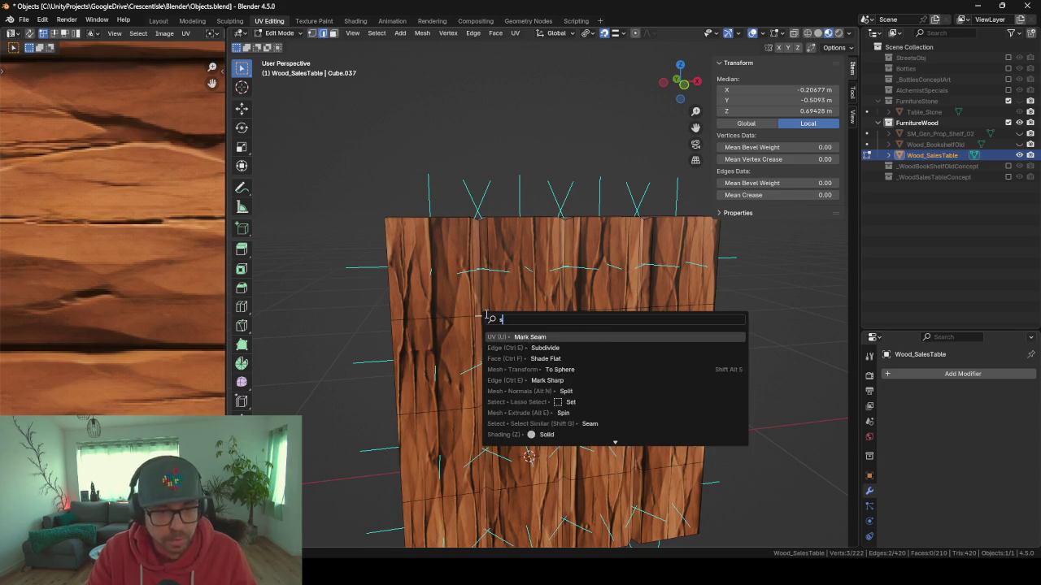
{"action": "type", "text": "elect sim"}
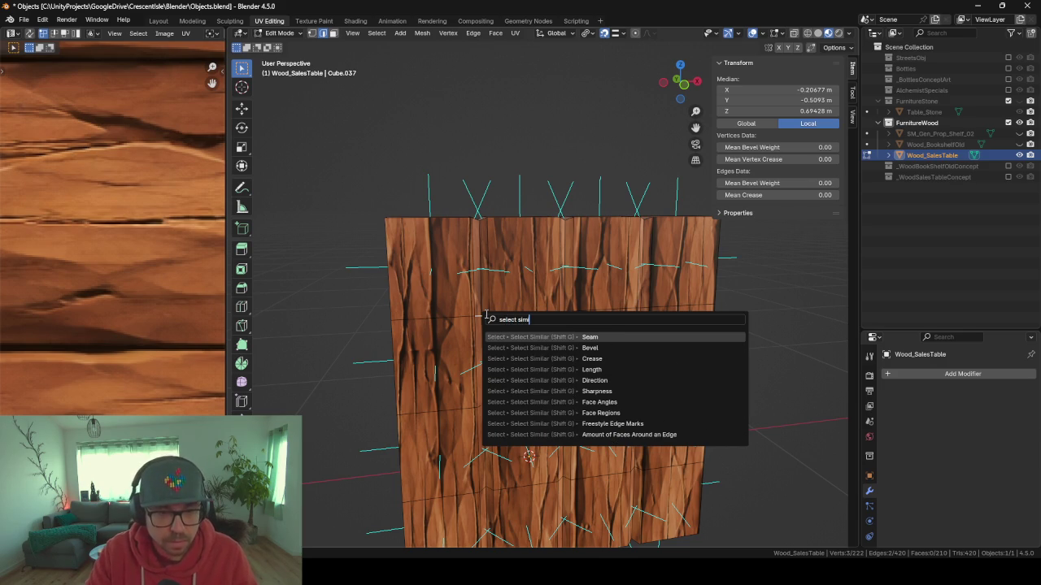
{"action": "key", "text": "Down"}
{"action": "key", "text": "Down"}
{"action": "key", "text": "Down"}
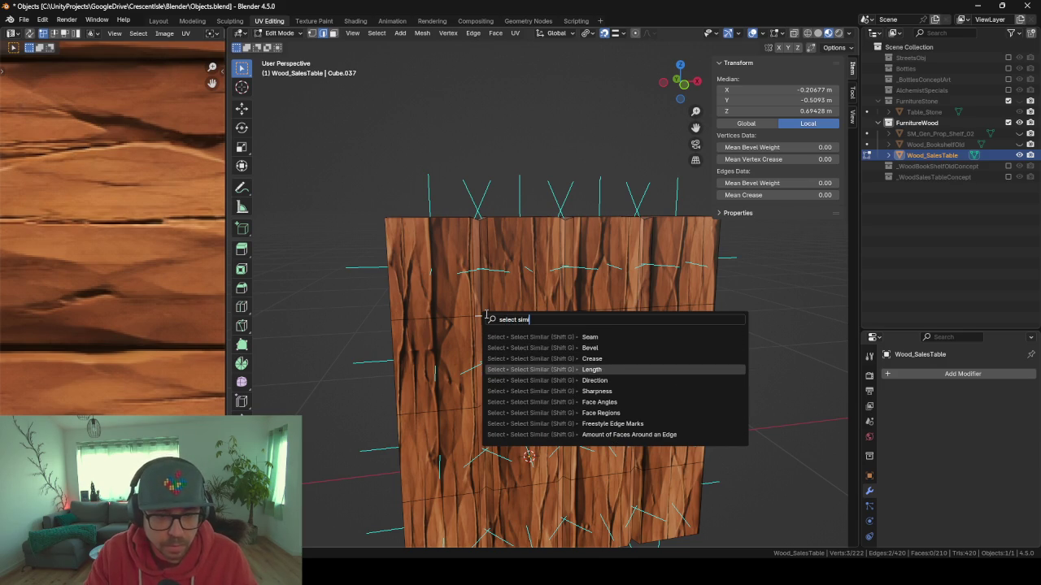
{"action": "key", "text": "Down"}
{"action": "key", "text": "Down"}
{"action": "key", "text": "Up"}
{"action": "key", "text": "Up"}
{"action": "key", "text": "Up"}
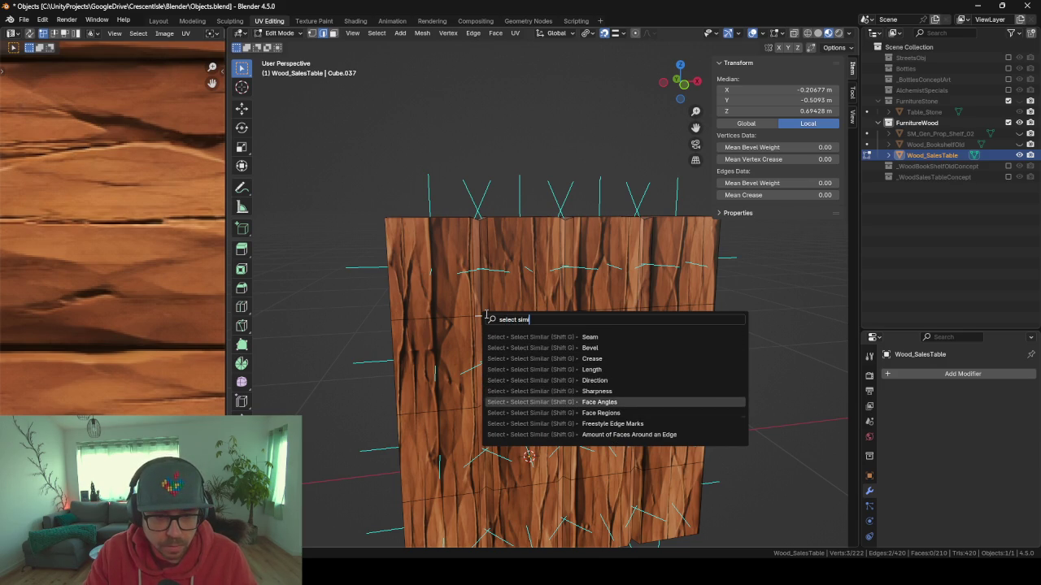
{"action": "key", "text": "Up"}
{"action": "key", "text": "Down"}
{"action": "key", "text": "Down"}
{"action": "key", "text": "Down"}
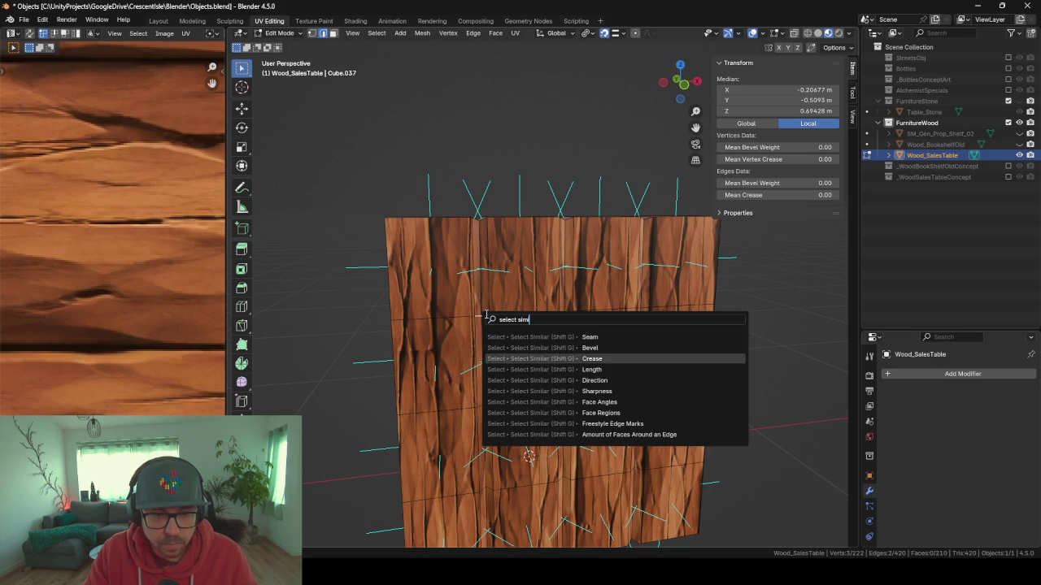
{"action": "key", "text": "Return"}
{"action": "key", "text": "shift+g"}
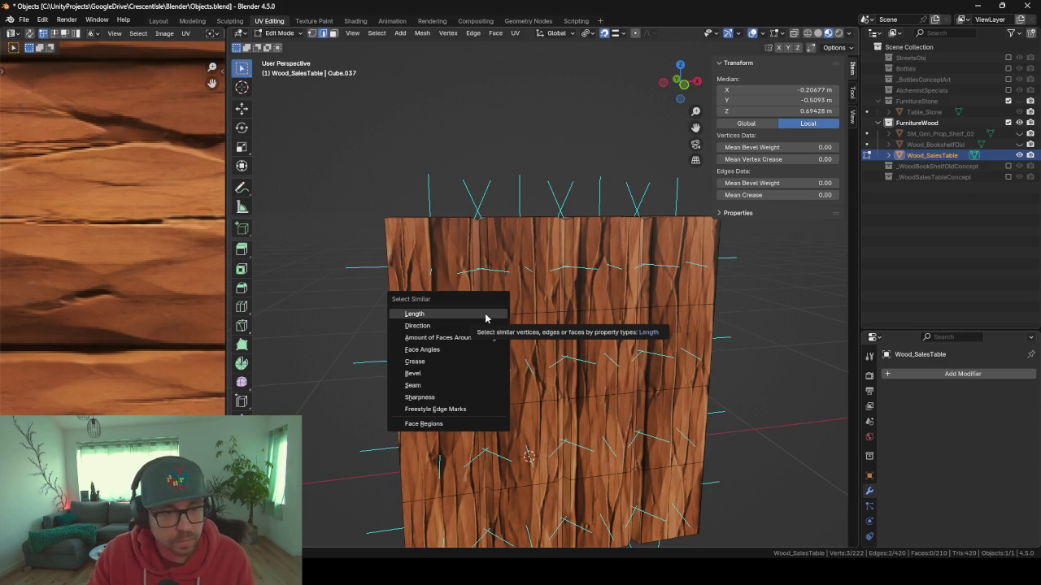
{"action": "left_click", "coordinate": [484, 313]}
{"action": "mouse_move", "coordinate": [458, 329]}
{"action": "left_mouse_down"}
{"action": "mouse_move", "coordinate": [600, 371]}
{"action": "mouse_move", "coordinate": [448, 336]}
{"action": "left_mouse_up"}
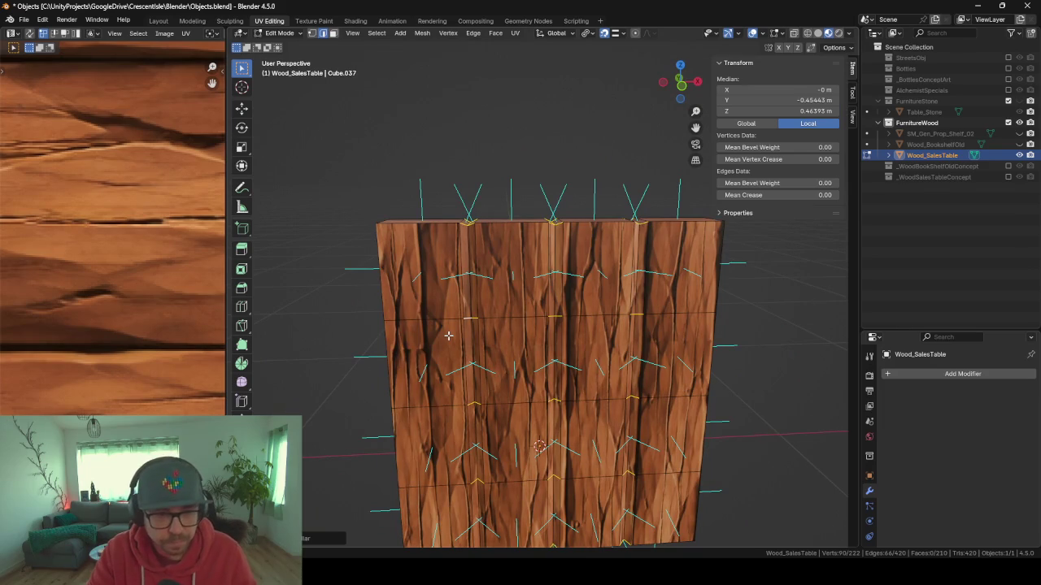
- Pick a connected vertical edge pair and select all similar edges across the panel
{"action": "key", "text": "shift+g"}
{"action": "left_click", "coordinate": [448, 336]}
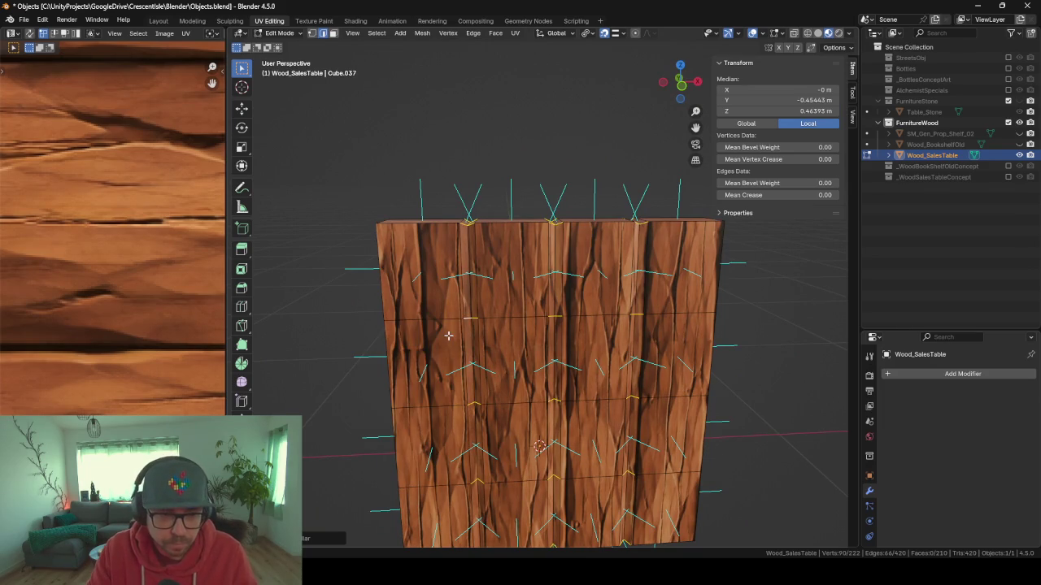
{"action": "left_click", "coordinate": [481, 334]}
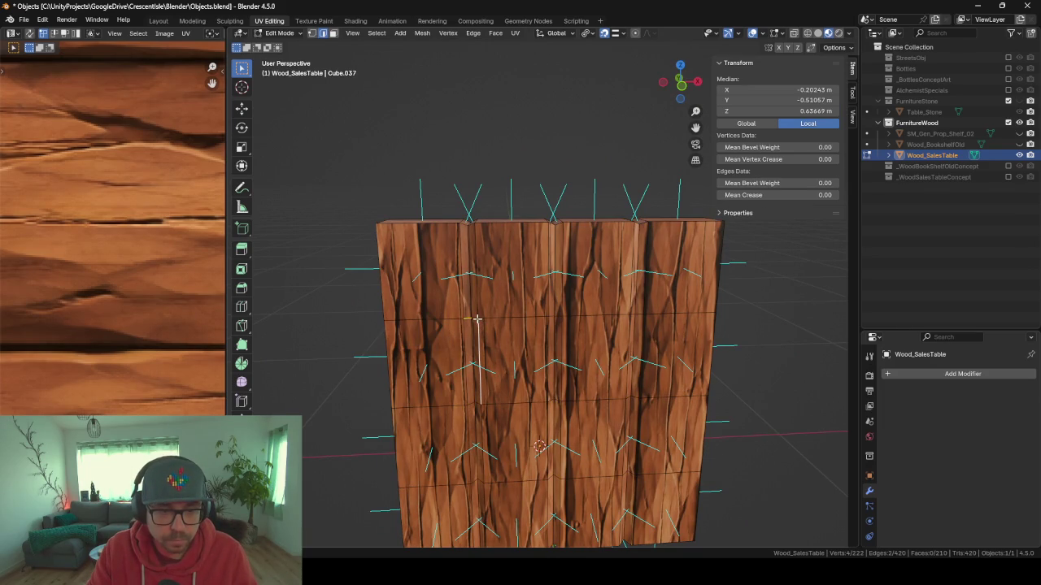
{"action": "left_click", "coordinate": [470, 320]}
{"action": "left_click", "coordinate": [473, 319], "text": "shift"}
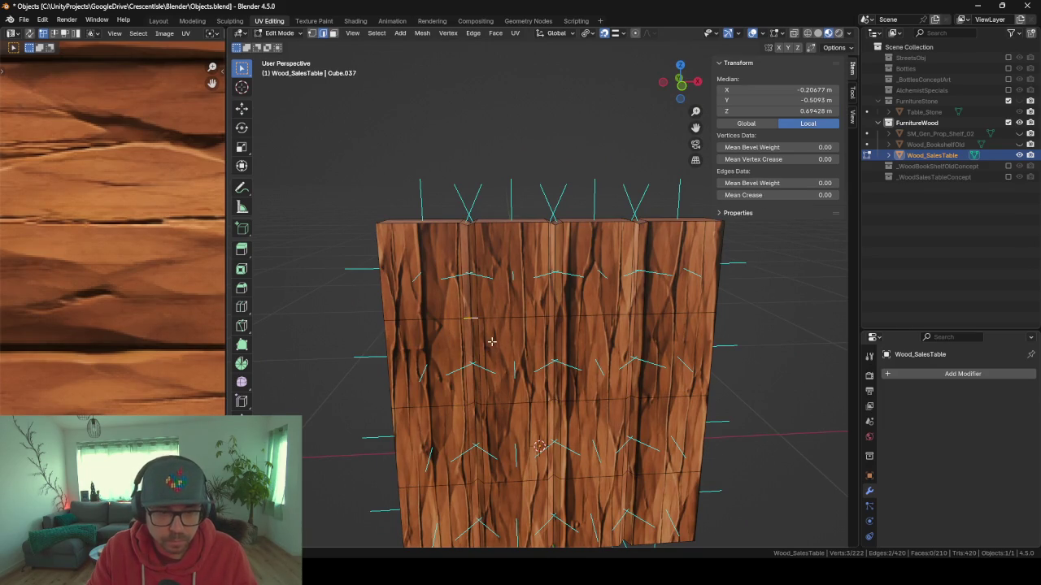
{"action": "key", "text": "shift+g"}
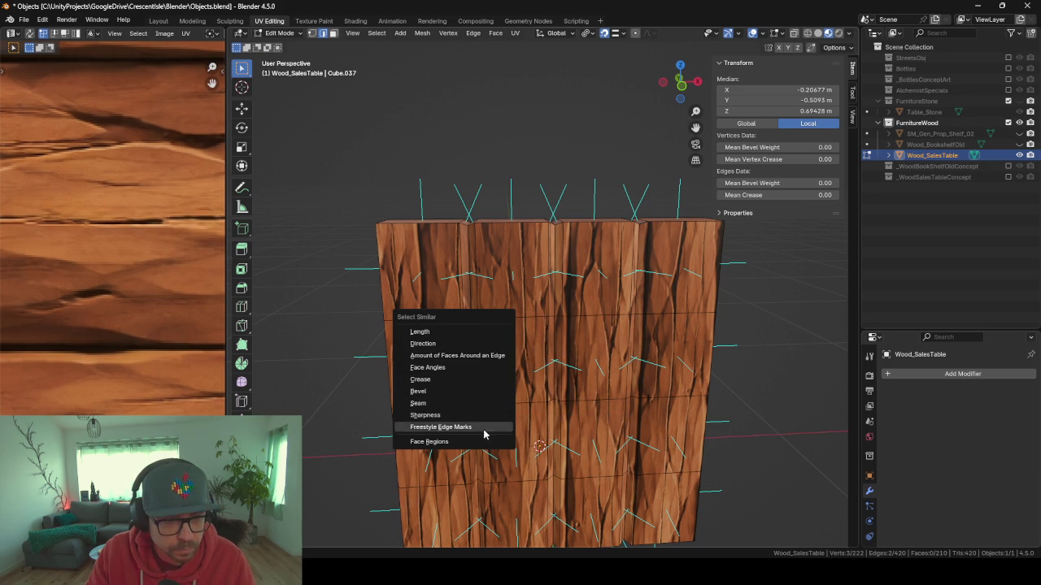
{"action": "left_click", "coordinate": [451, 344]}
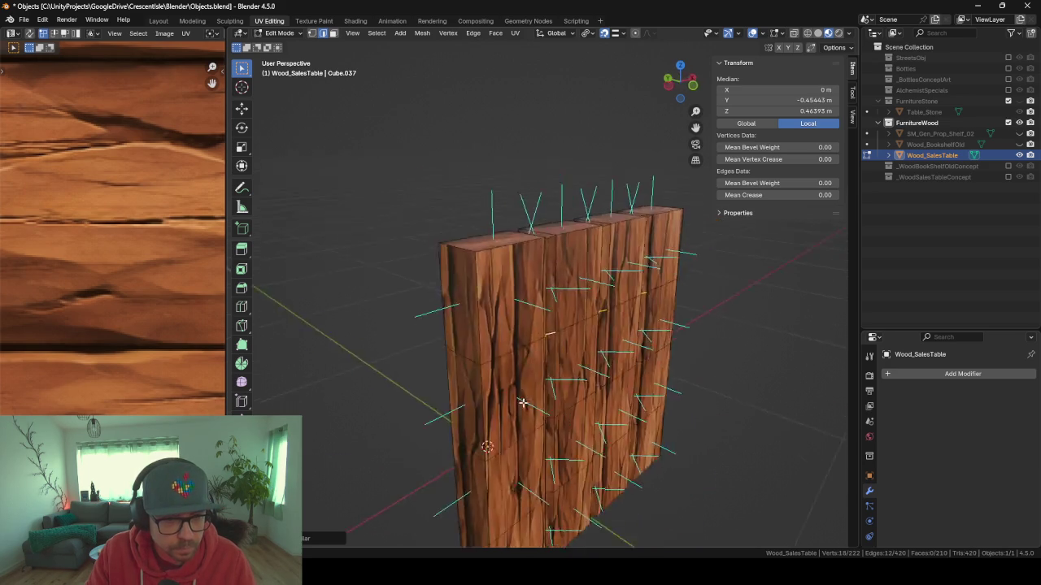
- Try Select Similar by face angles, then narrow the selection to one edge segment
{"action": "mouse_move", "coordinate": [522, 403]}
{"action": "left_mouse_down"}
{"action": "mouse_move", "coordinate": [632, 425]}
{"action": "mouse_move", "coordinate": [704, 377]}
{"action": "mouse_move", "coordinate": [520, 380]}
{"action": "mouse_move", "coordinate": [446, 428]}
{"action": "mouse_move", "coordinate": [585, 390]}
{"action": "mouse_move", "coordinate": [643, 420]}
{"action": "mouse_move", "coordinate": [689, 377]}
{"action": "mouse_move", "coordinate": [629, 367]}
{"action": "mouse_move", "coordinate": [521, 386]}
{"action": "mouse_move", "coordinate": [486, 412]}
{"action": "mouse_move", "coordinate": [497, 402]}
{"action": "left_mouse_up"}
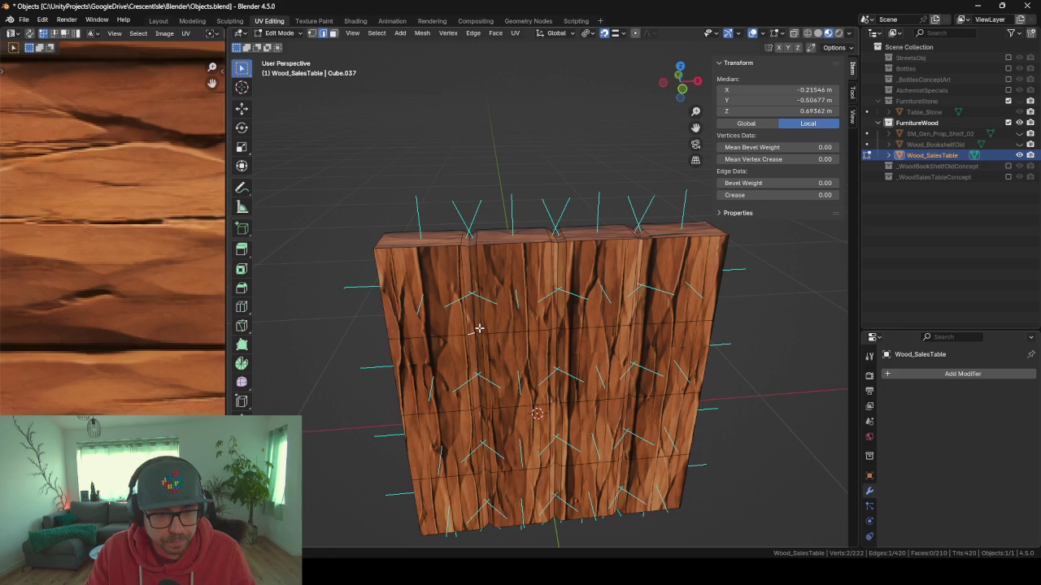
{"action": "key", "text": "shift+g"}
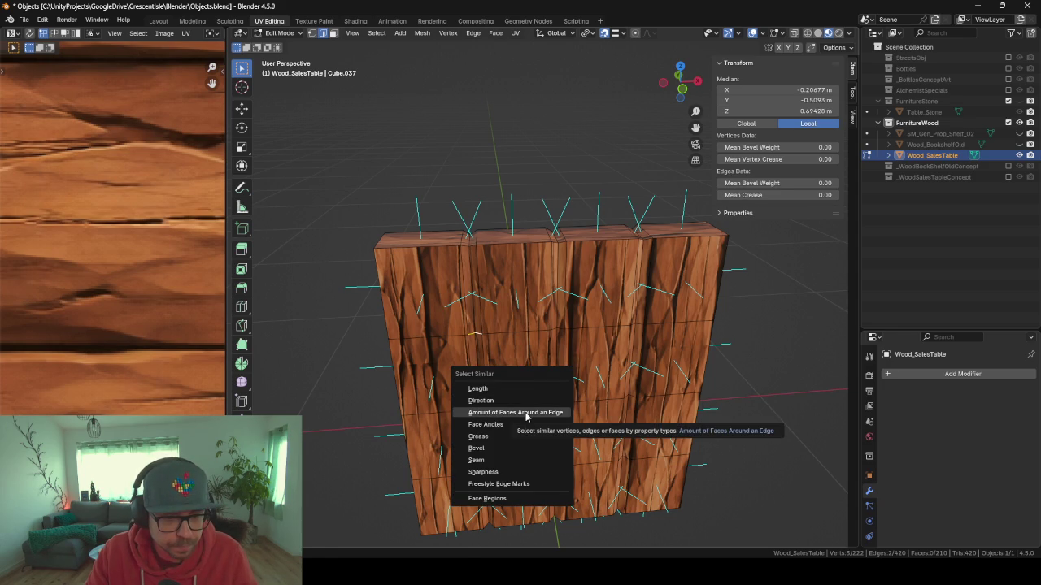
{"action": "left_click", "coordinate": [519, 424]}
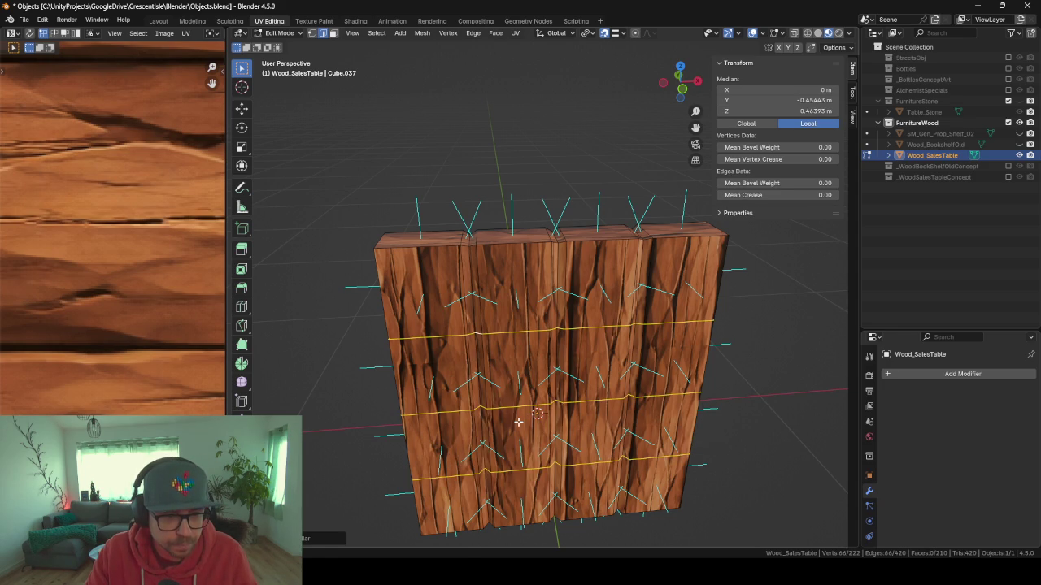
{"action": "left_click", "coordinate": [468, 334]}
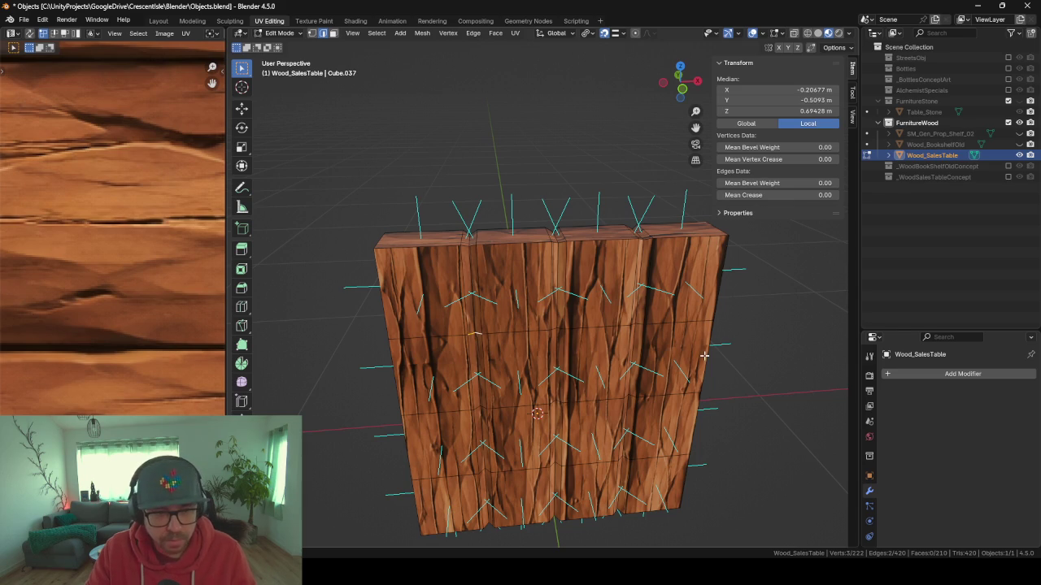
- Select edges by similar Direction with a 0.1361 threshold, catching 48 of 420 edges
{"action": "key", "text": "shift+s"}
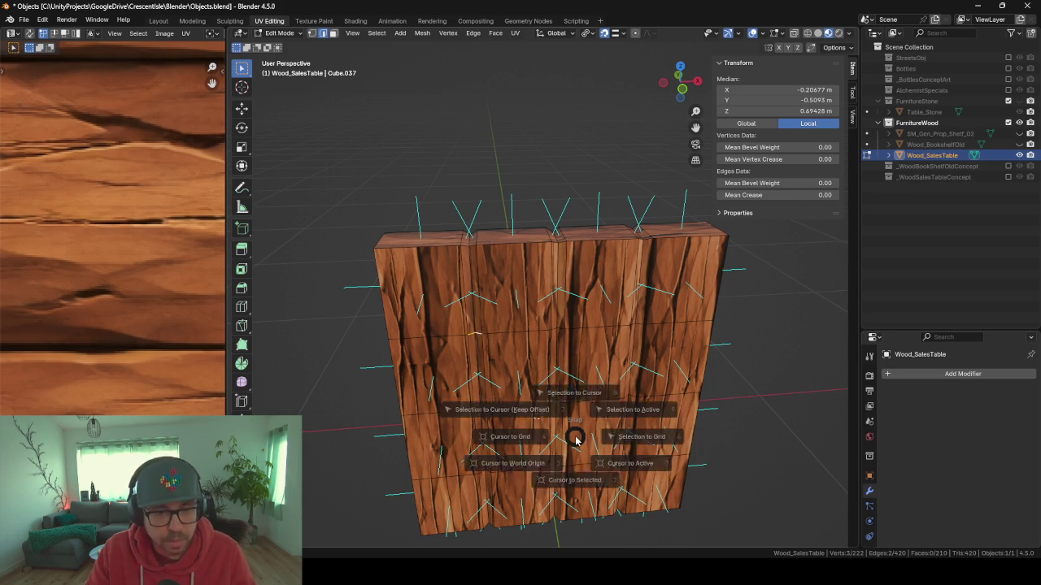
{"action": "key", "text": "Escape"}
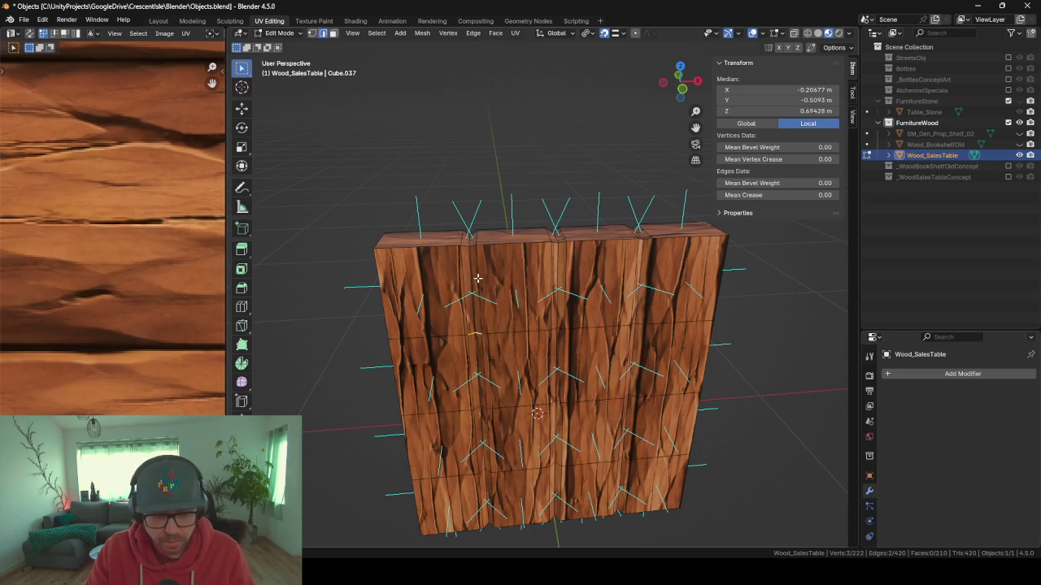
{"action": "key", "text": "shift+g"}
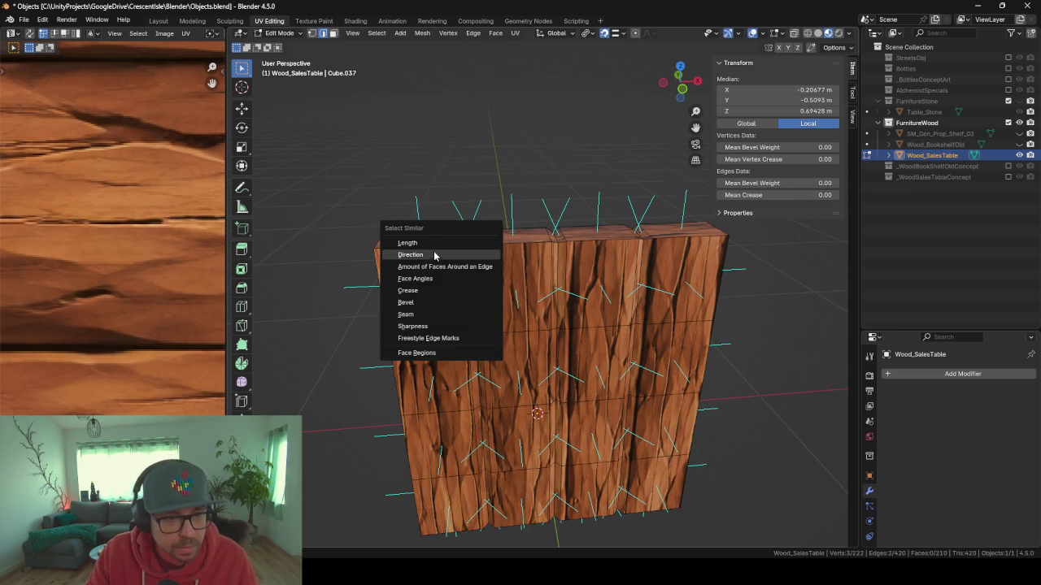
{"action": "left_click", "coordinate": [434, 255]}
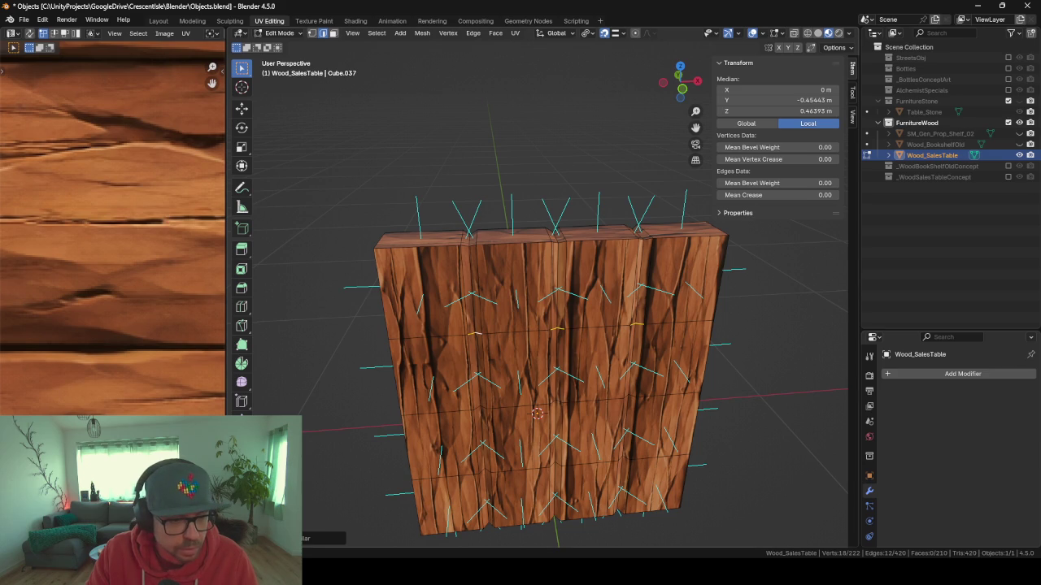
{"action": "left_click", "coordinate": [317, 538]}
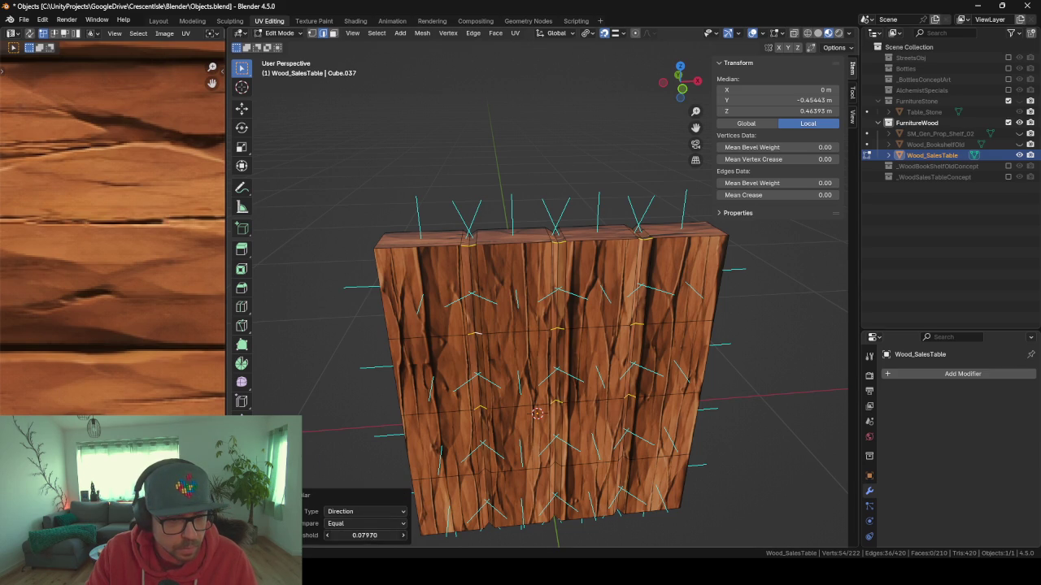
{"action": "mouse_move", "coordinate": [269, 354]}
{"action": "left_mouse_down"}
{"action": "mouse_move", "coordinate": [423, 349]}
{"action": "mouse_move", "coordinate": [498, 335]}
{"action": "mouse_move", "coordinate": [386, 353]}
{"action": "mouse_move", "coordinate": [304, 348]}
{"action": "mouse_move", "coordinate": [330, 327]}
{"action": "mouse_move", "coordinate": [566, 287]}
{"action": "mouse_move", "coordinate": [555, 334]}
{"action": "mouse_move", "coordinate": [414, 324]}
{"action": "mouse_move", "coordinate": [561, 172]}
{"action": "mouse_move", "coordinate": [520, 176]}
{"action": "left_mouse_up"}
- Randomize the selected plank vertices, raising the amount from 0.01 m to 0.02 m
{"action": "key", "text": "F3"}
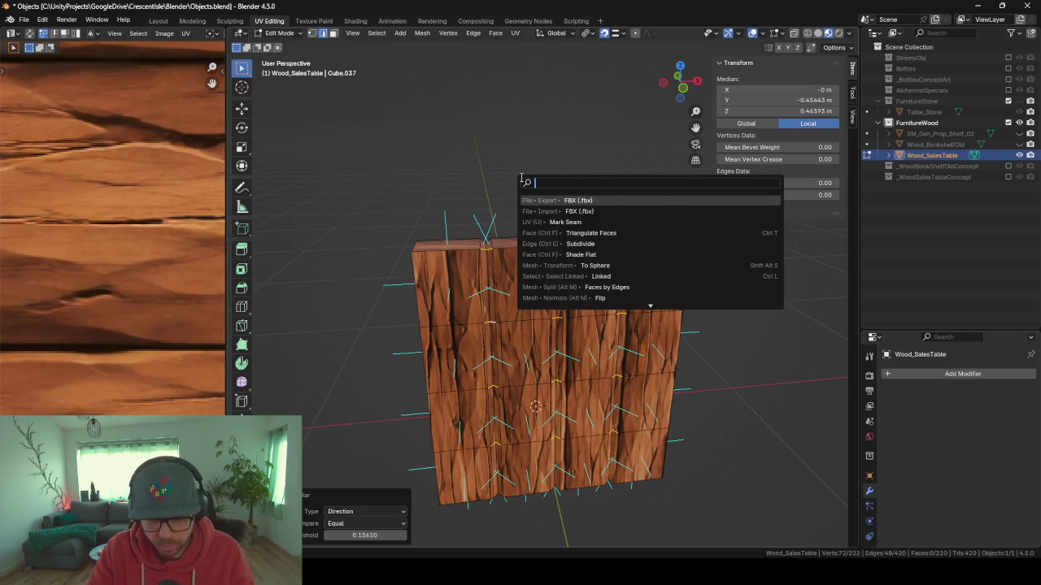
{"action": "type", "text": "random"}
{"action": "key", "text": "Down"}
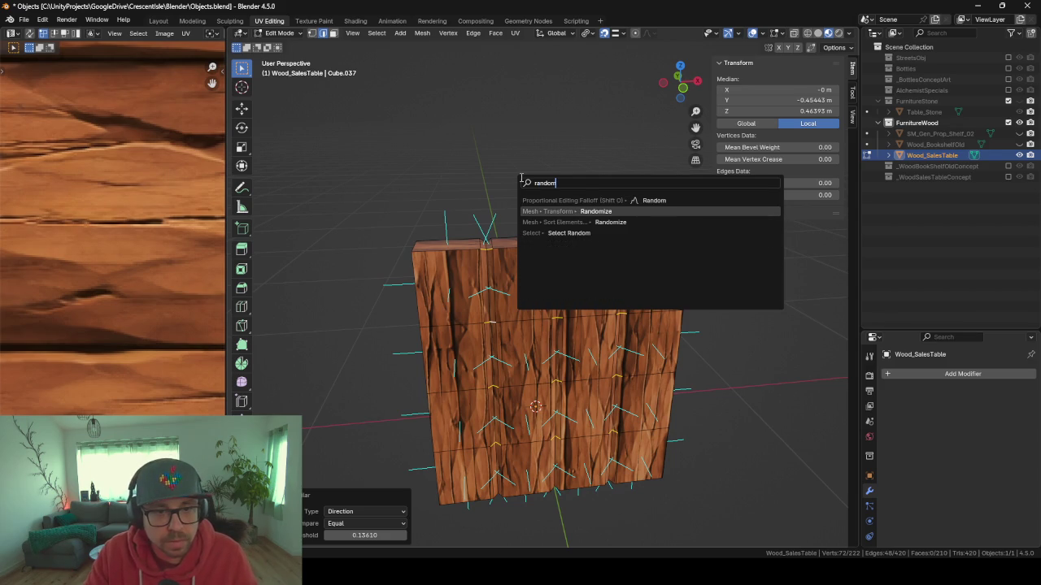
{"action": "key", "text": "Return"}
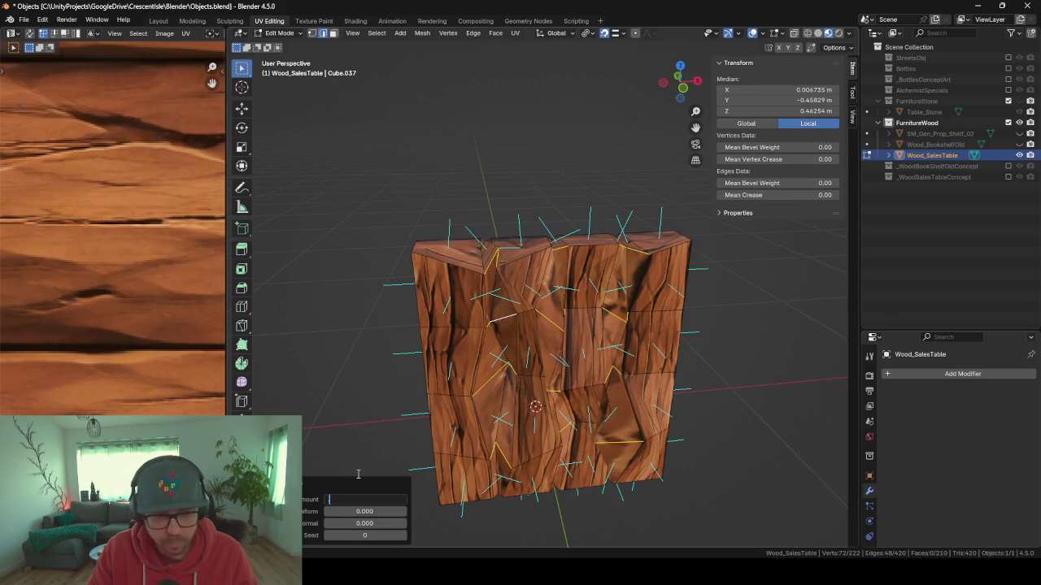
{"action": "type", "text": "0.01"}
{"action": "key", "text": "Return"}
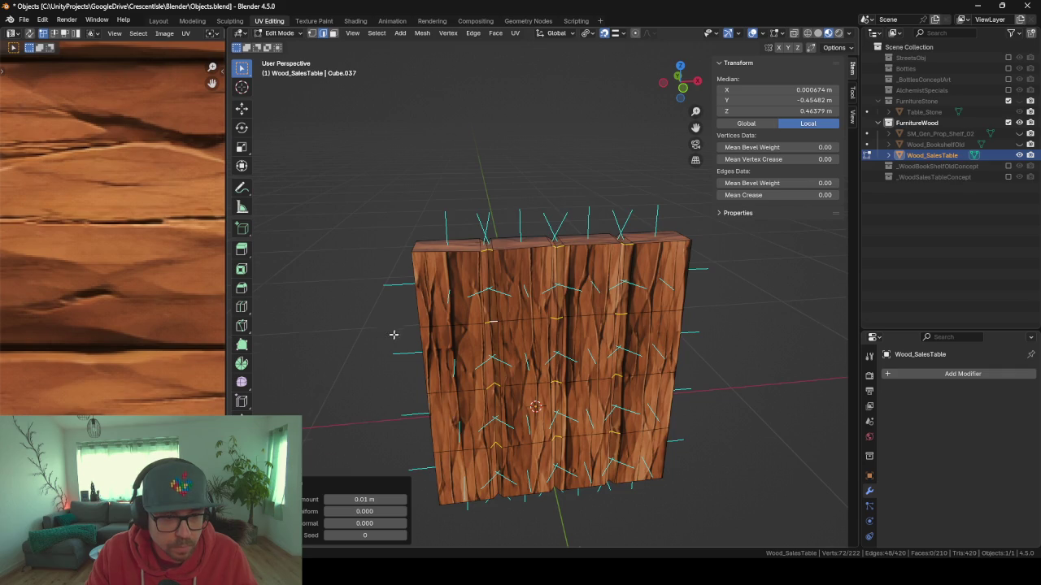
{"action": "mouse_move", "coordinate": [393, 334]}
{"action": "left_mouse_down"}
{"action": "mouse_move", "coordinate": [447, 333]}
{"action": "mouse_move", "coordinate": [379, 326]}
{"action": "left_mouse_up"}
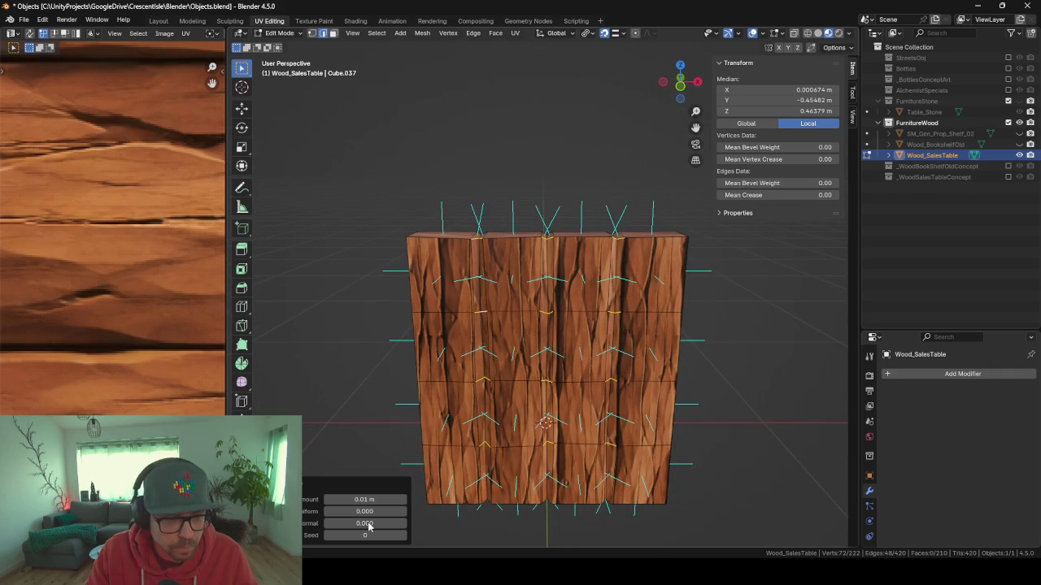
{"action": "left_click", "coordinate": [401, 500]}
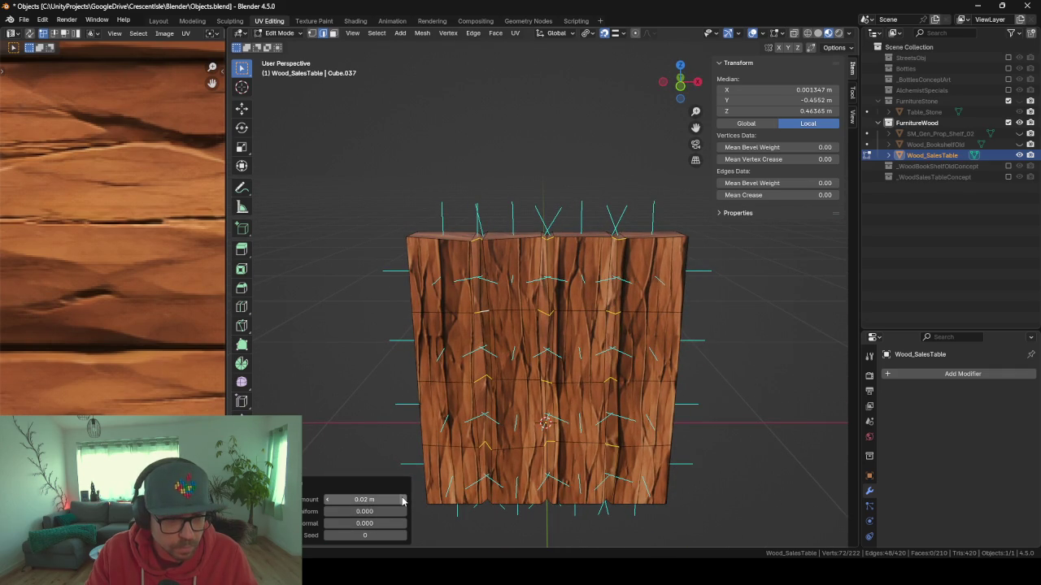
{"action": "mouse_move", "coordinate": [310, 355]}
{"action": "left_mouse_down"}
{"action": "mouse_move", "coordinate": [399, 344]}
{"action": "mouse_move", "coordinate": [325, 323]}
{"action": "mouse_move", "coordinate": [448, 355]}
{"action": "mouse_move", "coordinate": [444, 375]}
{"action": "mouse_move", "coordinate": [325, 364]}
{"action": "mouse_move", "coordinate": [300, 329]}
{"action": "mouse_move", "coordinate": [402, 325]}
{"action": "mouse_move", "coordinate": [409, 353]}
{"action": "mouse_move", "coordinate": [357, 388]}
{"action": "mouse_move", "coordinate": [452, 392]}
{"action": "mouse_move", "coordinate": [474, 388]}
{"action": "mouse_move", "coordinate": [460, 378]}
{"action": "mouse_move", "coordinate": [336, 385]}
{"action": "mouse_move", "coordinate": [420, 388]}
{"action": "mouse_move", "coordinate": [538, 351]}
{"action": "left_mouse_up"}
- Return to Object Mode and orbit around the whole table to inspect the planks
{"action": "key", "text": "Tab"}
{"action": "scroll", "coordinate": [363, 404], "scroll_direction": "up", "scroll_amount": 3}
{"action": "scroll", "coordinate": [449, 352], "scroll_direction": "down", "scroll_amount": 5}
{"action": "mouse_move", "coordinate": [449, 352]}
{"action": "left_mouse_down"}
{"action": "mouse_move", "coordinate": [512, 354]}
{"action": "mouse_move", "coordinate": [390, 365]}
{"action": "left_mouse_up"}
{"action": "mouse_move", "coordinate": [548, 360]}
{"action": "left_mouse_down"}
{"action": "mouse_move", "coordinate": [702, 379]}
{"action": "mouse_move", "coordinate": [548, 360]}
{"action": "left_mouse_up"}
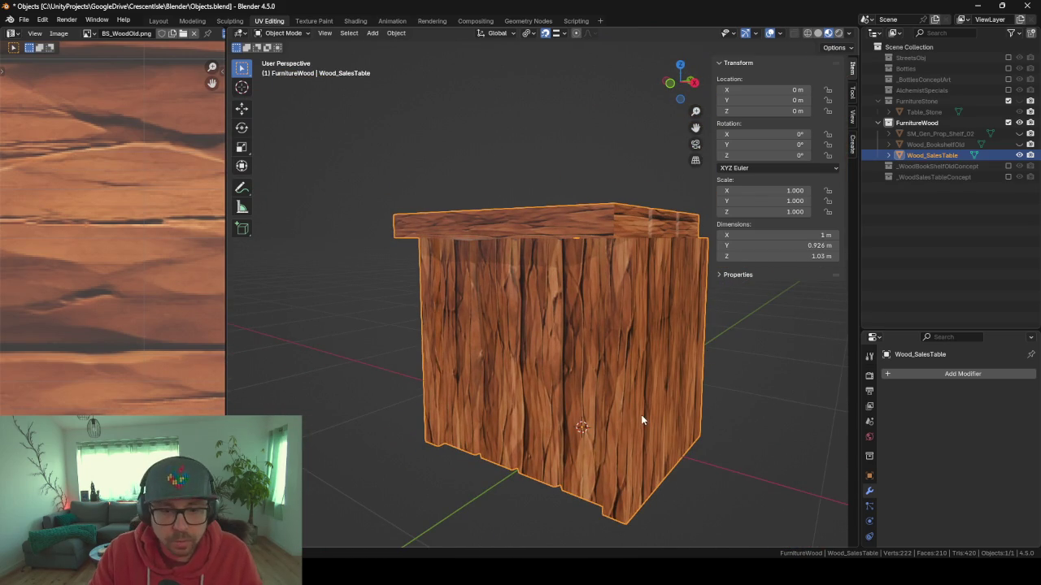
- In the Shading workspace, raise WoodOld's Principled BSDF Roughness from 0.500 to 1.000
{"action": "left_click", "coordinate": [355, 22]}
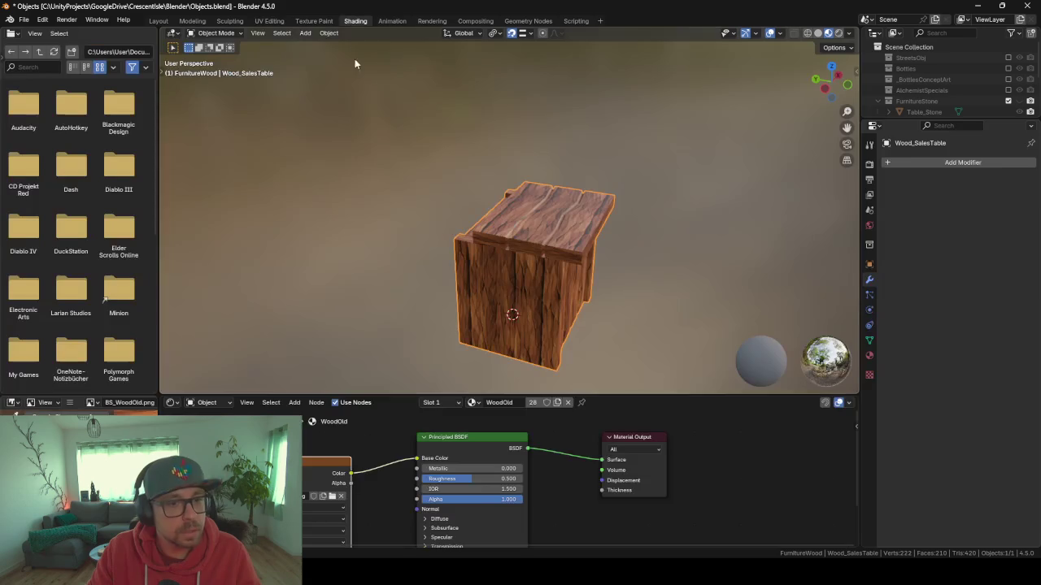
{"action": "mouse_move", "coordinate": [466, 483]}
{"action": "left_mouse_down"}
{"action": "mouse_move", "coordinate": [424, 483]}
{"action": "mouse_move", "coordinate": [524, 483]}
{"action": "left_mouse_up"}
{"action": "mouse_move", "coordinate": [366, 281]}
{"action": "left_mouse_down"}
{"action": "mouse_move", "coordinate": [501, 274]}
{"action": "mouse_move", "coordinate": [337, 284]}
{"action": "mouse_move", "coordinate": [357, 309]}
{"action": "left_mouse_up"}
{"action": "scroll", "coordinate": [420, 452], "scroll_direction": "up", "scroll_amount": 1}
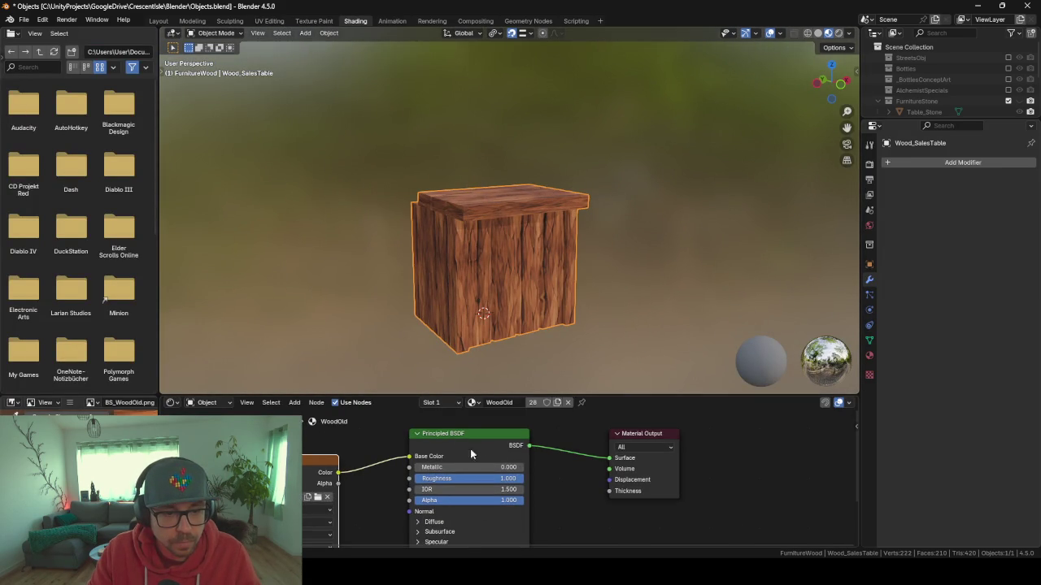
- Back in Layout, orbit around the table to inspect its jittered front and side panels
{"action": "left_click", "coordinate": [164, 19]}
{"action": "scroll", "coordinate": [508, 273], "scroll_direction": "up", "scroll_amount": 5}
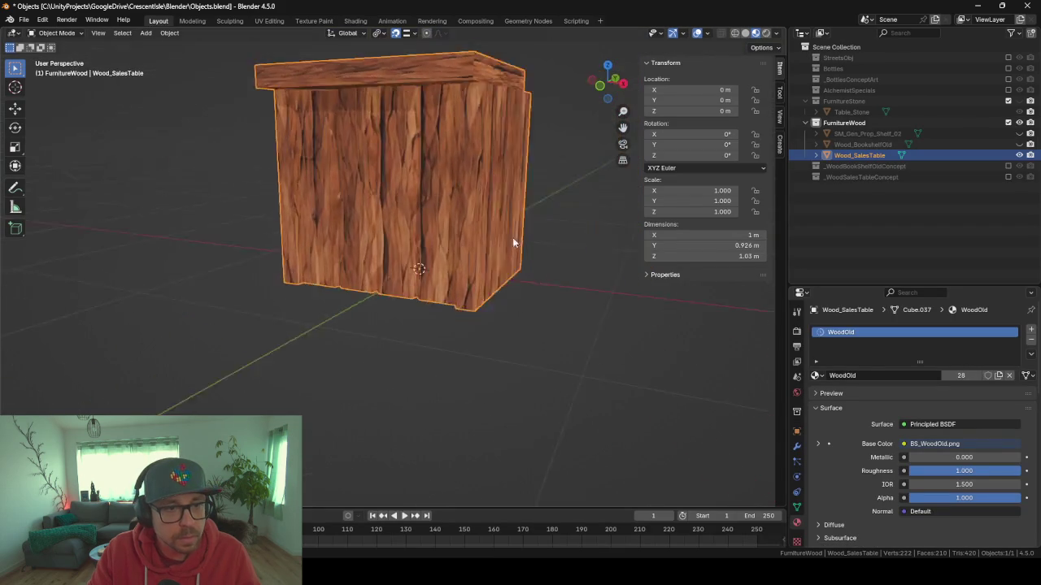
{"action": "mouse_move", "coordinate": [512, 237]}
{"action": "left_mouse_down"}
{"action": "mouse_move", "coordinate": [501, 196]}
{"action": "mouse_move", "coordinate": [466, 233]}
{"action": "mouse_move", "coordinate": [412, 345]}
{"action": "mouse_move", "coordinate": [488, 340]}
{"action": "mouse_move", "coordinate": [273, 309]}
{"action": "left_mouse_up"}
{"action": "scroll", "coordinate": [429, 360], "scroll_direction": "up", "scroll_amount": 4}
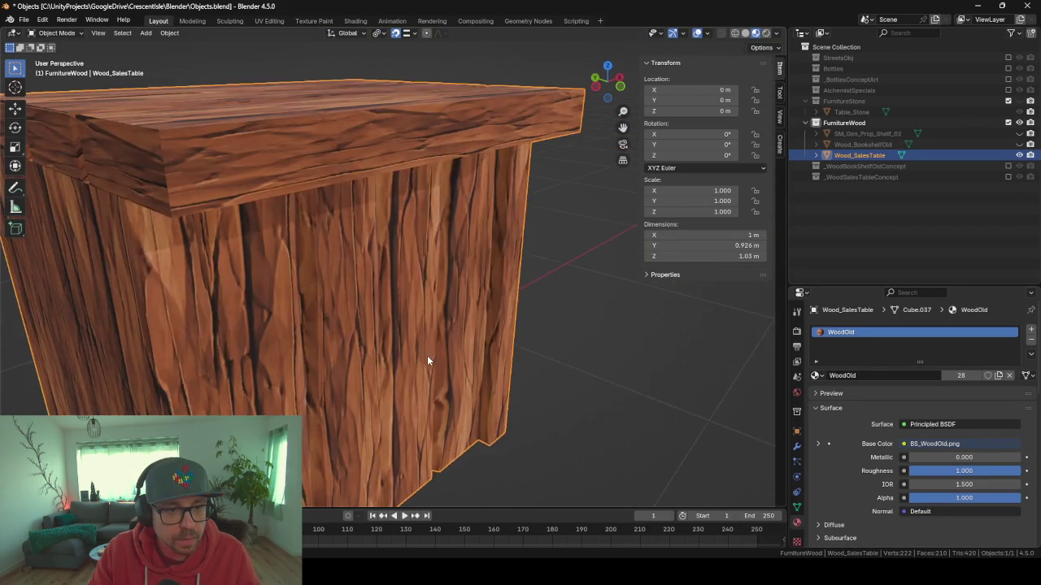
{"action": "mouse_move", "coordinate": [428, 360]}
{"action": "left_mouse_down"}
{"action": "mouse_move", "coordinate": [349, 336]}
{"action": "mouse_move", "coordinate": [346, 302]}
{"action": "mouse_move", "coordinate": [414, 301]}
{"action": "mouse_move", "coordinate": [392, 334]}
{"action": "mouse_move", "coordinate": [337, 341]}
{"action": "mouse_move", "coordinate": [380, 346]}
{"action": "mouse_move", "coordinate": [359, 316]}
{"action": "mouse_move", "coordinate": [374, 320]}
{"action": "mouse_move", "coordinate": [335, 310]}
{"action": "mouse_move", "coordinate": [405, 327]}
{"action": "mouse_move", "coordinate": [457, 313]}
{"action": "mouse_move", "coordinate": [333, 224]}
{"action": "left_mouse_up"}
{"action": "mouse_move", "coordinate": [350, 261]}
{"action": "left_mouse_down"}
{"action": "mouse_move", "coordinate": [362, 289]}
{"action": "mouse_move", "coordinate": [310, 286]}
{"action": "left_mouse_up"}
{"action": "mouse_move", "coordinate": [429, 298]}
{"action": "left_mouse_down"}
{"action": "mouse_move", "coordinate": [397, 293]}
{"action": "mouse_move", "coordinate": [407, 280]}
{"action": "left_mouse_up"}
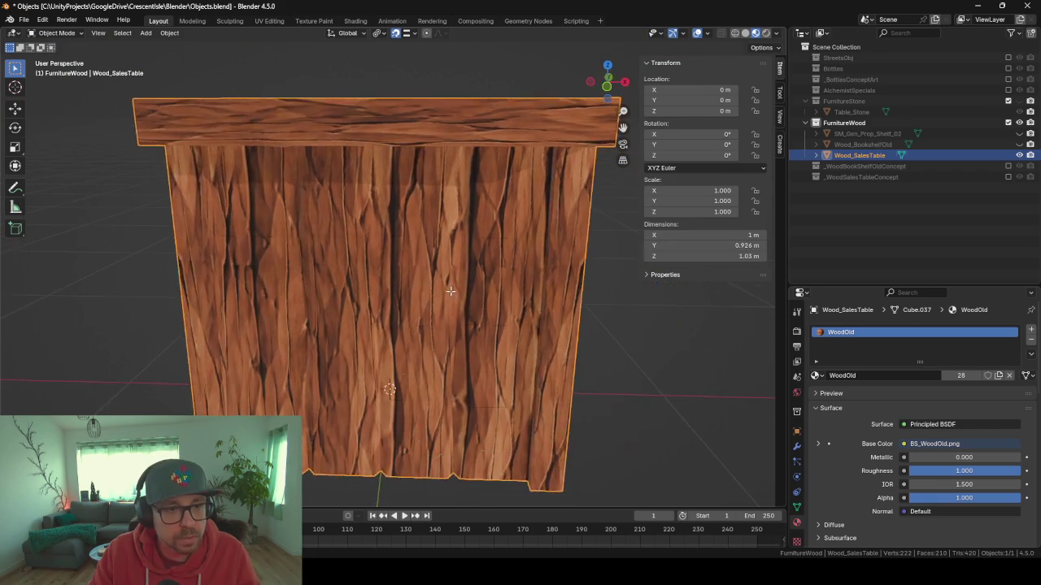
- Enter Edit Mode on the table mesh and orbit to inspect the front panel
{"action": "key", "text": "Tab"}
{"action": "left_click_drag", "start_coordinate": [341, 259], "coordinate": [366, 267]}
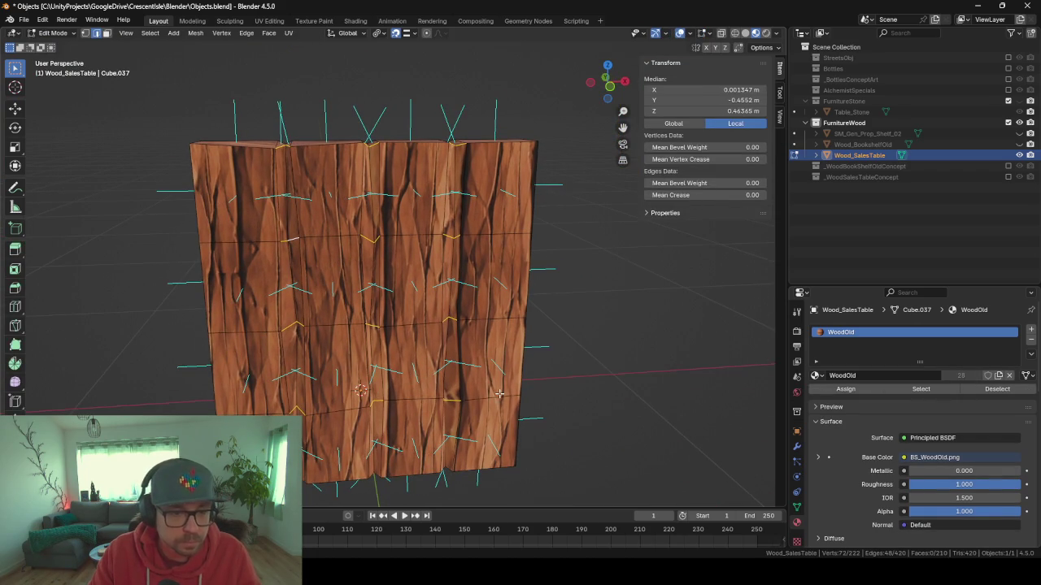
{"action": "mouse_move", "coordinate": [309, 249]}
{"action": "left_mouse_down"}
{"action": "mouse_move", "coordinate": [434, 292]}
{"action": "mouse_move", "coordinate": [339, 284]}
{"action": "mouse_move", "coordinate": [358, 284]}
{"action": "left_mouse_up"}
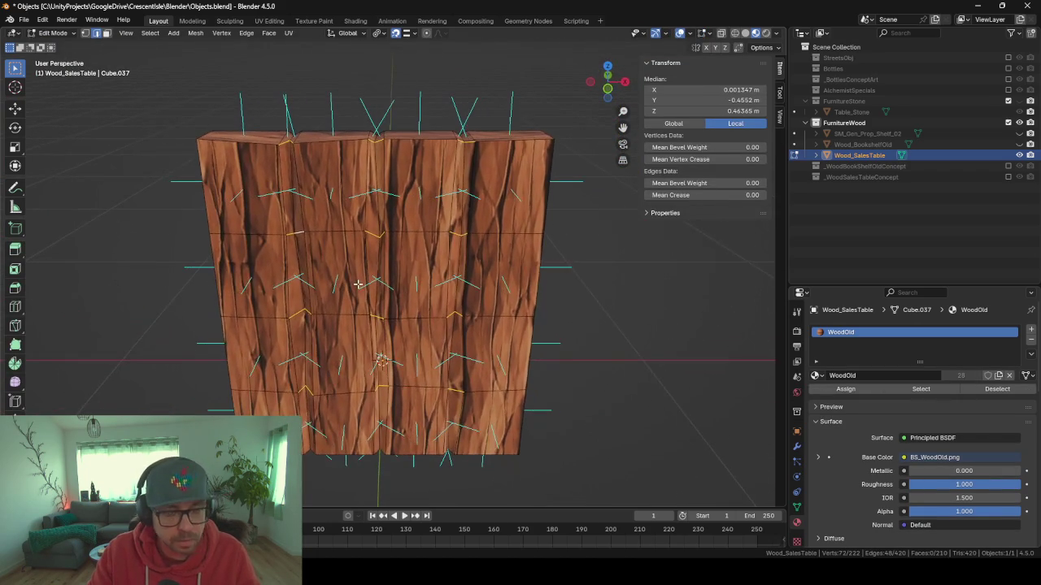
{"action": "key", "text": "s"}
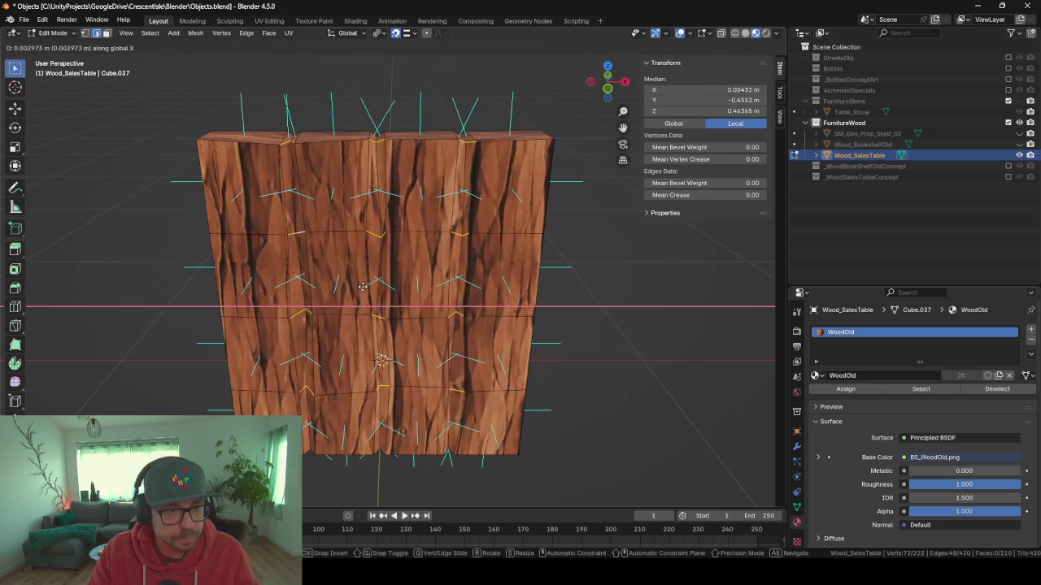
{"action": "key", "text": "Escape"}
{"action": "mouse_move", "coordinate": [369, 316]}
{"action": "left_mouse_down"}
{"action": "mouse_move", "coordinate": [338, 313]}
{"action": "mouse_move", "coordinate": [373, 311]}
{"action": "left_mouse_up"}
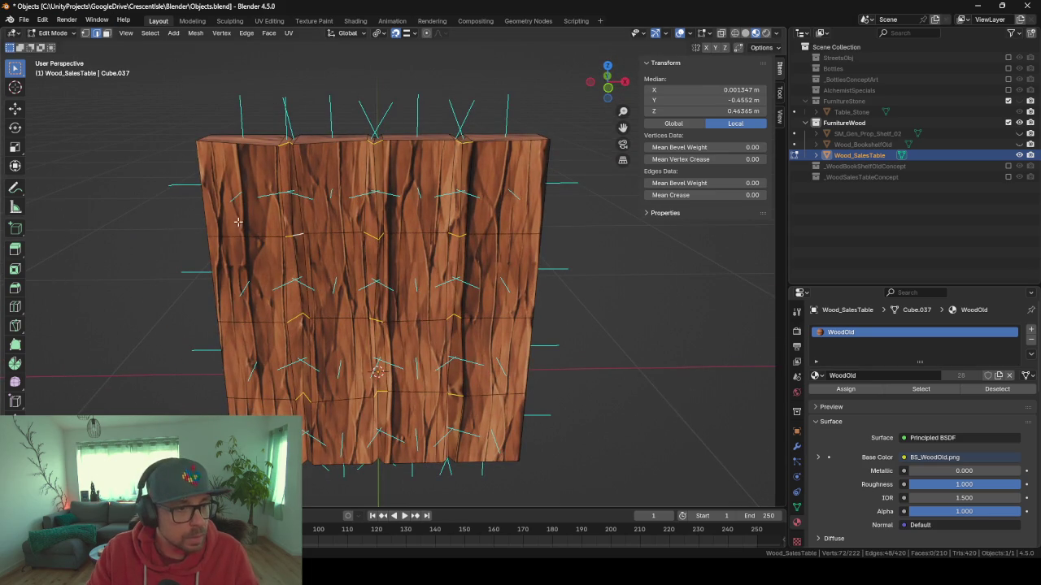
{"action": "left_click", "coordinate": [96, 33]}
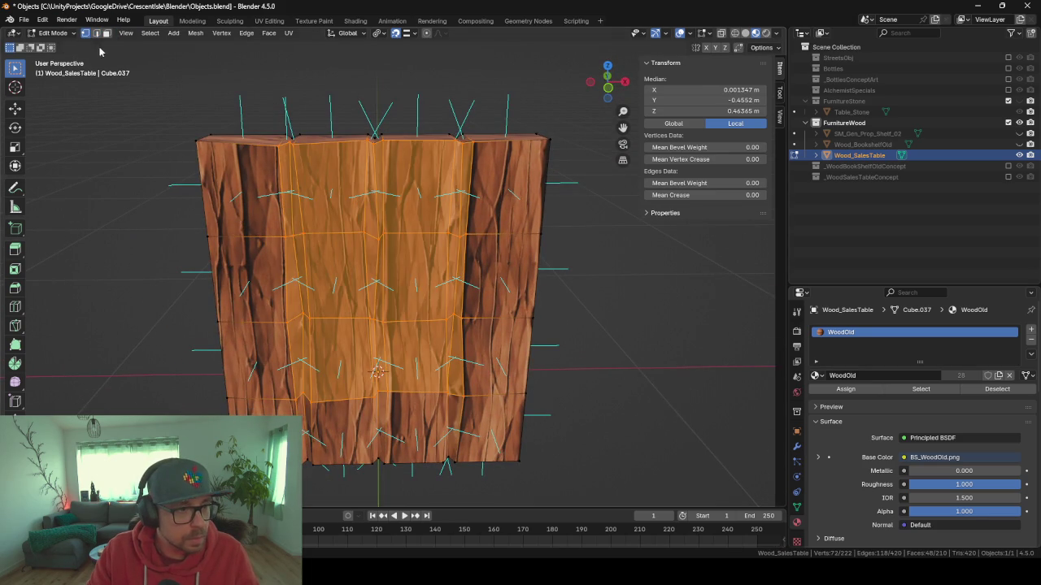
- Try an X-axis shift on a plank-seam vertex, then undo it
{"action": "left_click", "coordinate": [289, 239]}
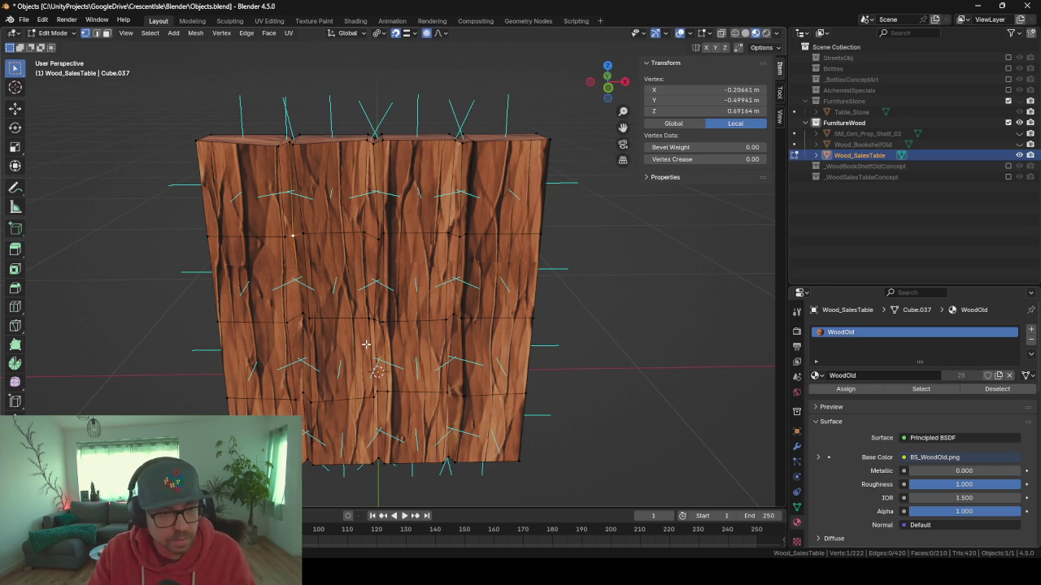
{"action": "key", "text": "g"}
{"action": "key", "text": "x"}
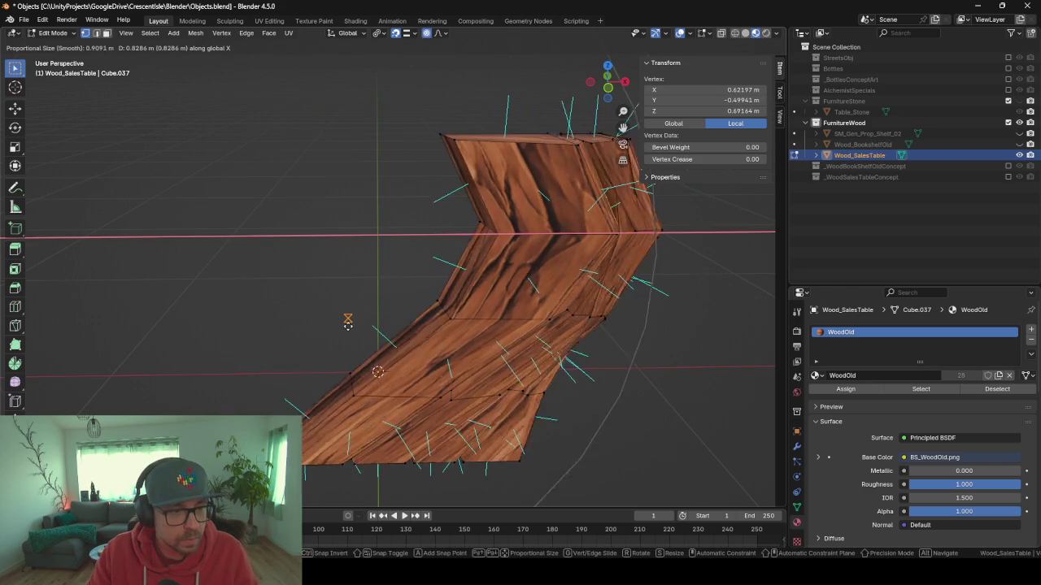
{"action": "scroll", "coordinate": [348, 326], "scroll_direction": "up", "scroll_amount": 5}
{"action": "scroll", "coordinate": [341, 319], "scroll_direction": "down", "scroll_amount": 5}
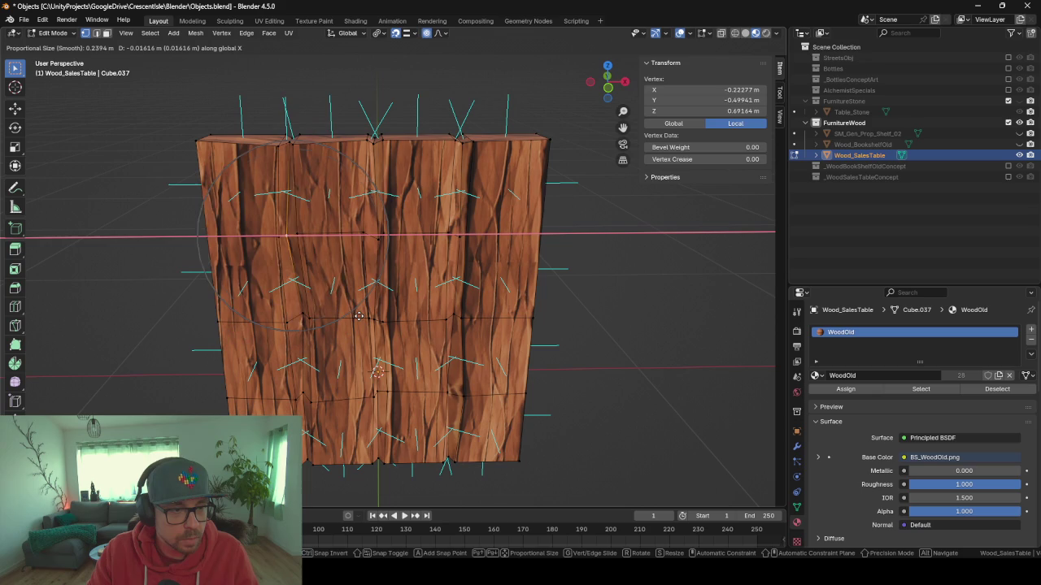
{"action": "scroll", "coordinate": [347, 309], "scroll_direction": "up", "scroll_amount": 5}
{"action": "left_click", "coordinate": [347, 310]}
{"action": "key", "text": "ctrl+z"}
- Nudge two lower vertices on the left seam slightly along X
{"action": "left_click", "coordinate": [301, 315]}
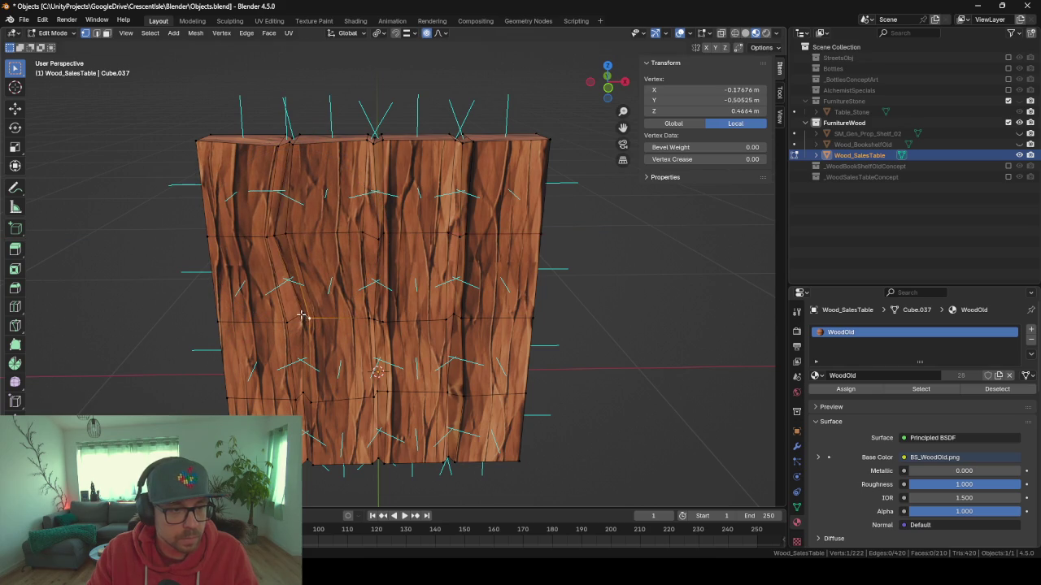
{"action": "key", "text": "g"}
{"action": "key", "text": "x"}
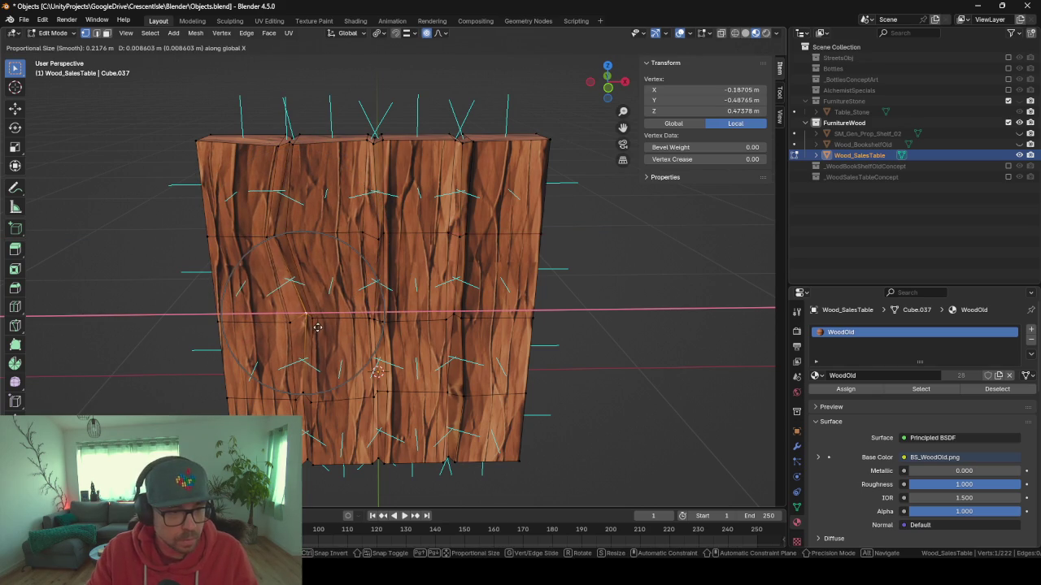
{"action": "left_click", "coordinate": [321, 327]}
{"action": "left_click", "coordinate": [305, 394]}
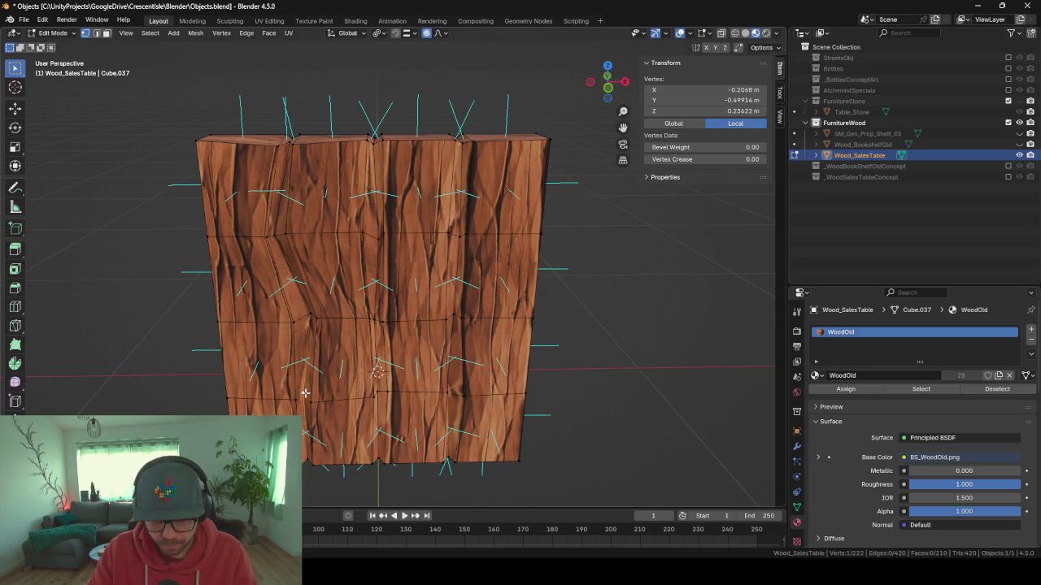
{"action": "key", "text": "g"}
{"action": "key", "text": "x"}
{"action": "left_click", "coordinate": [309, 393]}
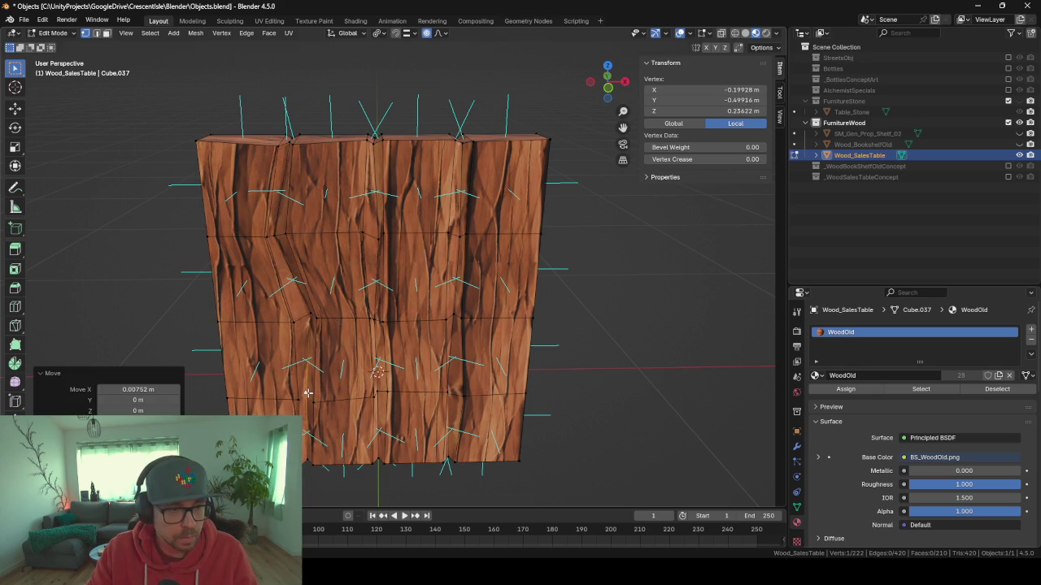
- Nudge vertices on the upper and middle seams so the planks look uneven
{"action": "left_click", "coordinate": [376, 244]}
{"action": "key", "text": "g"}
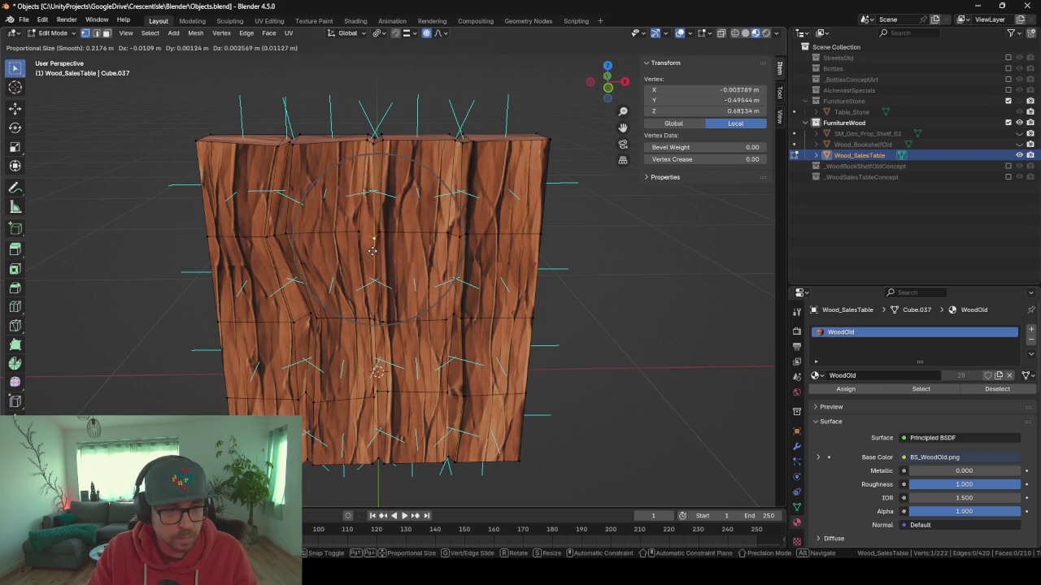
{"action": "left_click", "coordinate": [371, 248]}
{"action": "scroll", "coordinate": [382, 285], "scroll_direction": "up", "scroll_amount": 3}
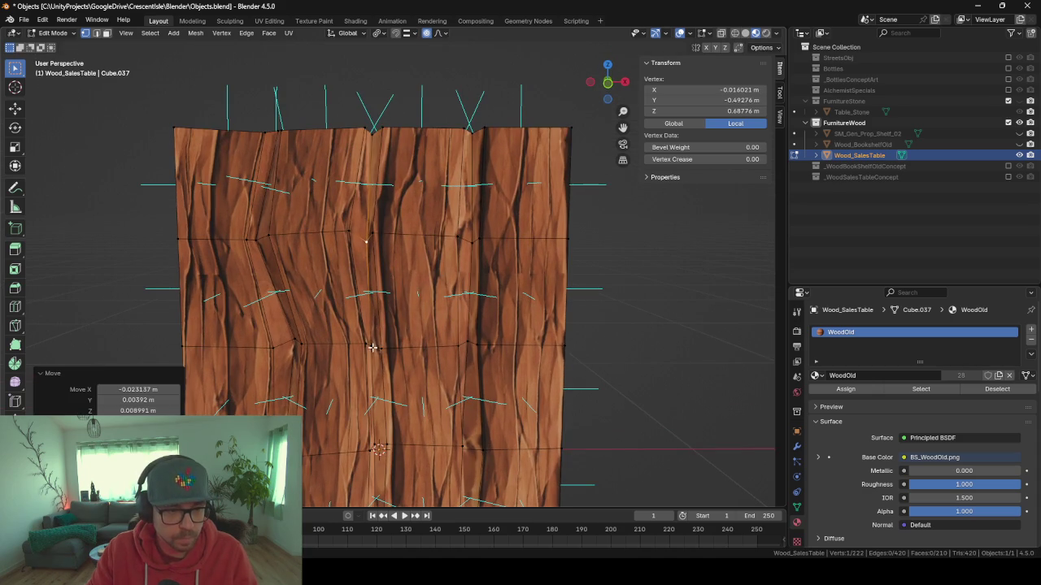
{"action": "left_click", "coordinate": [371, 347]}
{"action": "key", "text": "g"}
{"action": "key", "text": "x"}
{"action": "left_click", "coordinate": [382, 389]}
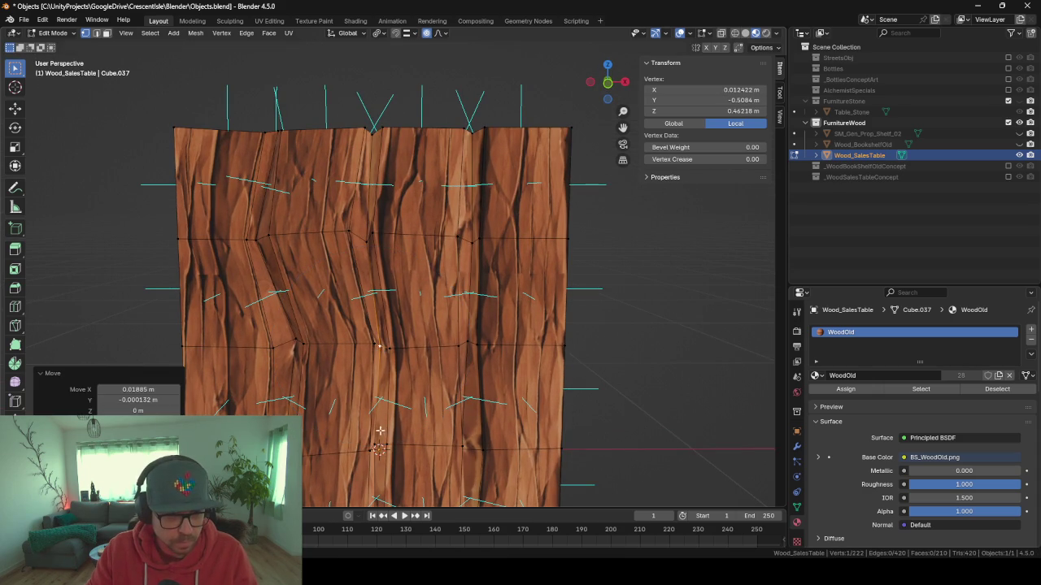
{"action": "left_click", "coordinate": [378, 445]}
{"action": "key", "text": "g"}
{"action": "left_click", "coordinate": [375, 449]}
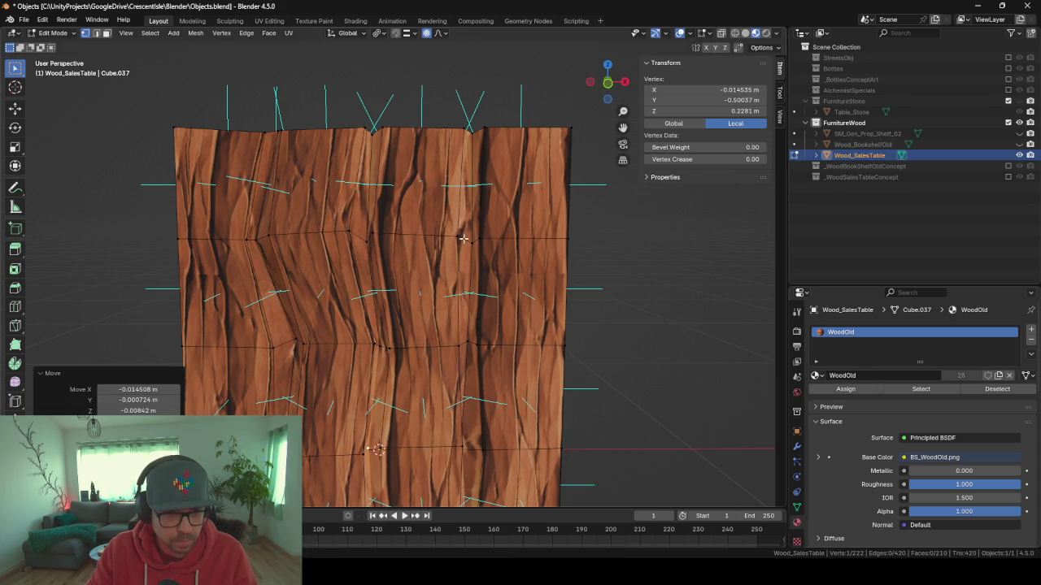
- Nudge vertices on the right seam and panel bottom with proportional falloff
{"action": "left_click", "coordinate": [467, 245]}
{"action": "key", "text": "g"}
{"action": "left_click", "coordinate": [461, 310]}
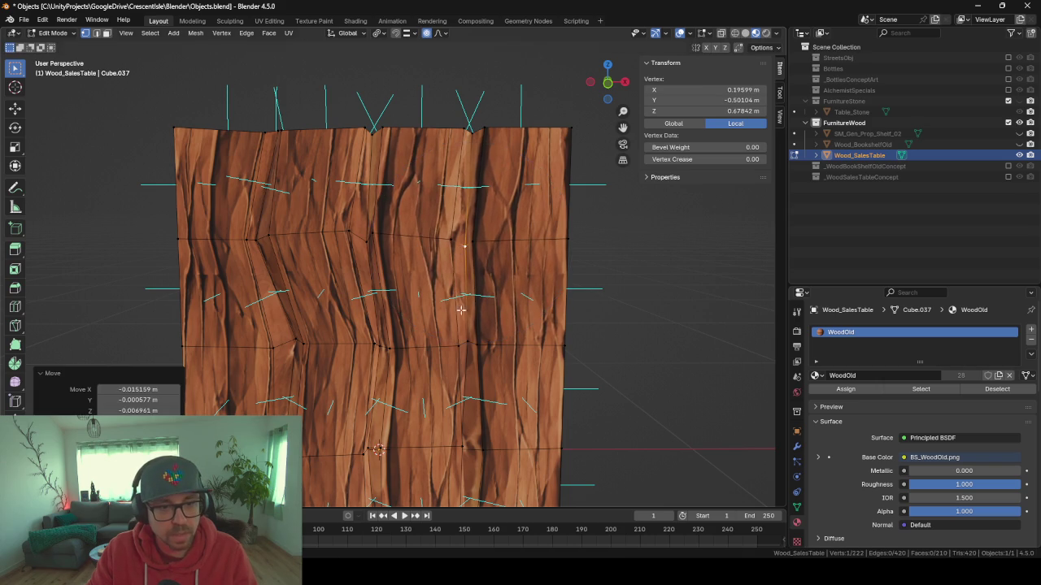
{"action": "left_click", "coordinate": [462, 343]}
{"action": "key", "text": "g"}
{"action": "left_click", "coordinate": [478, 339]}
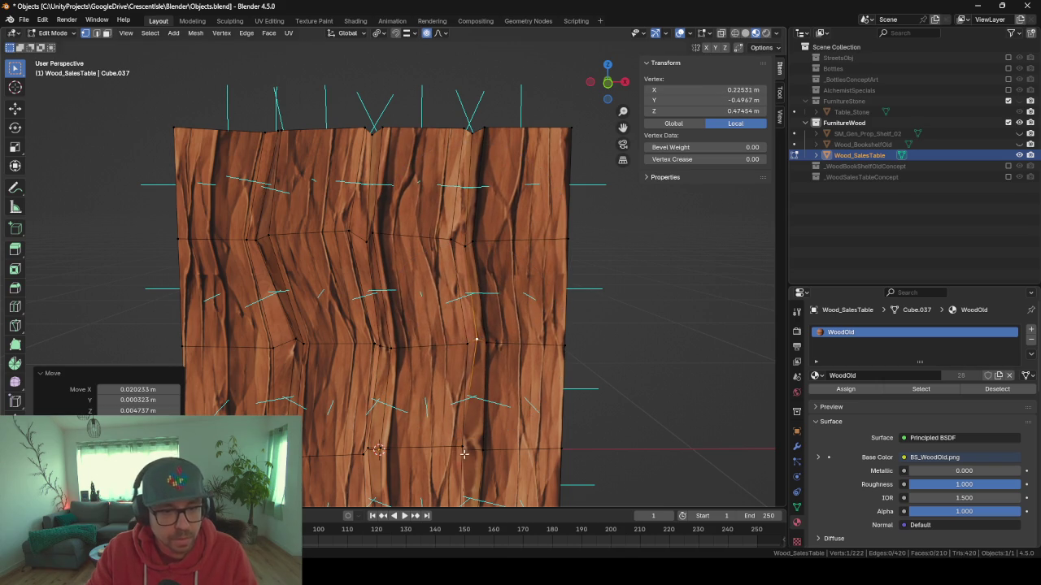
{"action": "mouse_move", "coordinate": [464, 454]}
{"action": "left_mouse_down"}
{"action": "mouse_move", "coordinate": [447, 440]}
{"action": "mouse_move", "coordinate": [480, 452]}
{"action": "left_mouse_up"}
{"action": "left_click", "coordinate": [482, 455]}
{"action": "key", "text": "g"}
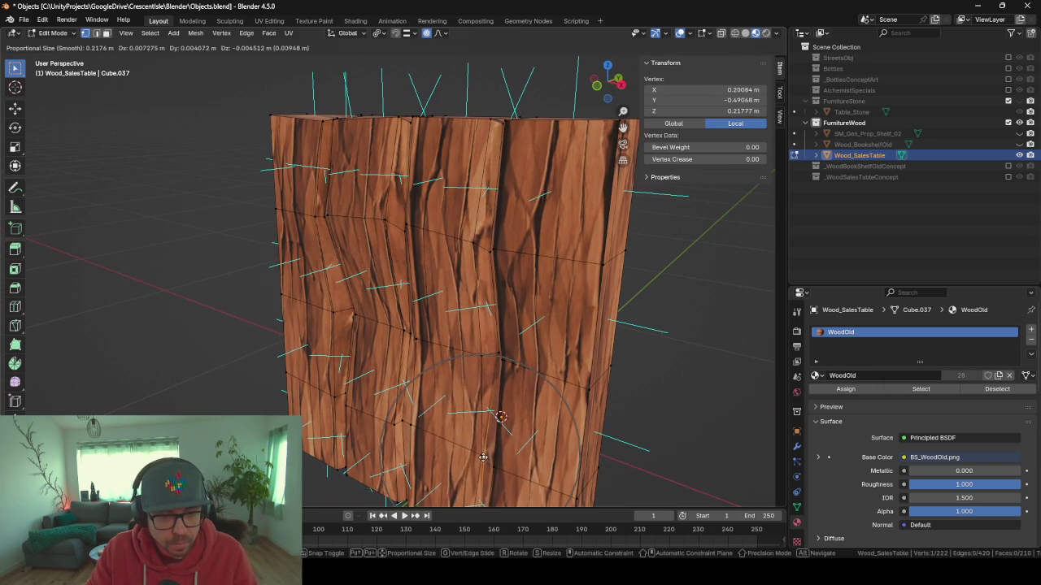
{"action": "left_click", "coordinate": [486, 457]}
{"action": "key", "text": "g"}
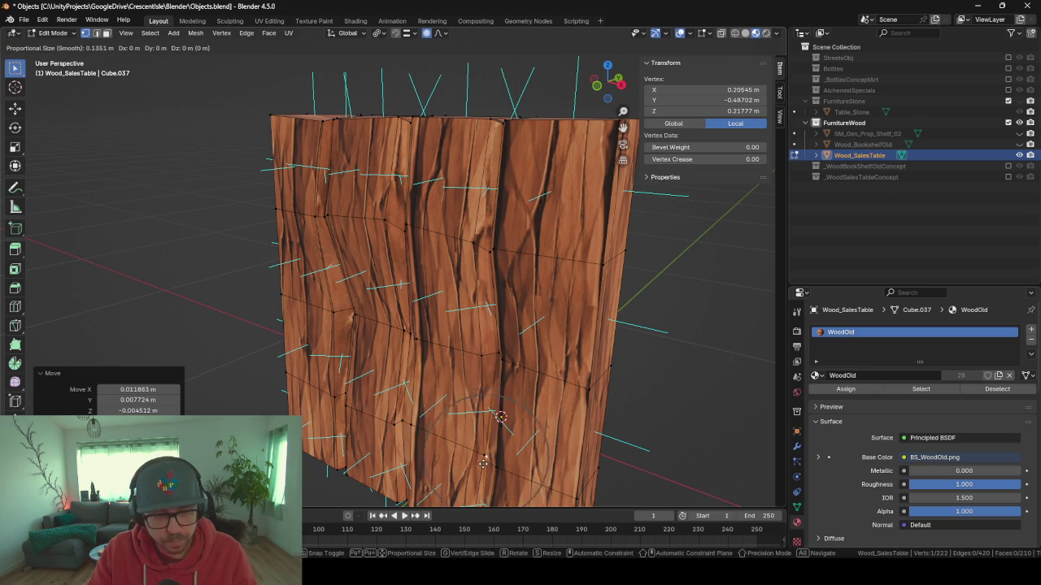
{"action": "scroll", "coordinate": [483, 463], "scroll_direction": "up", "scroll_amount": 9}
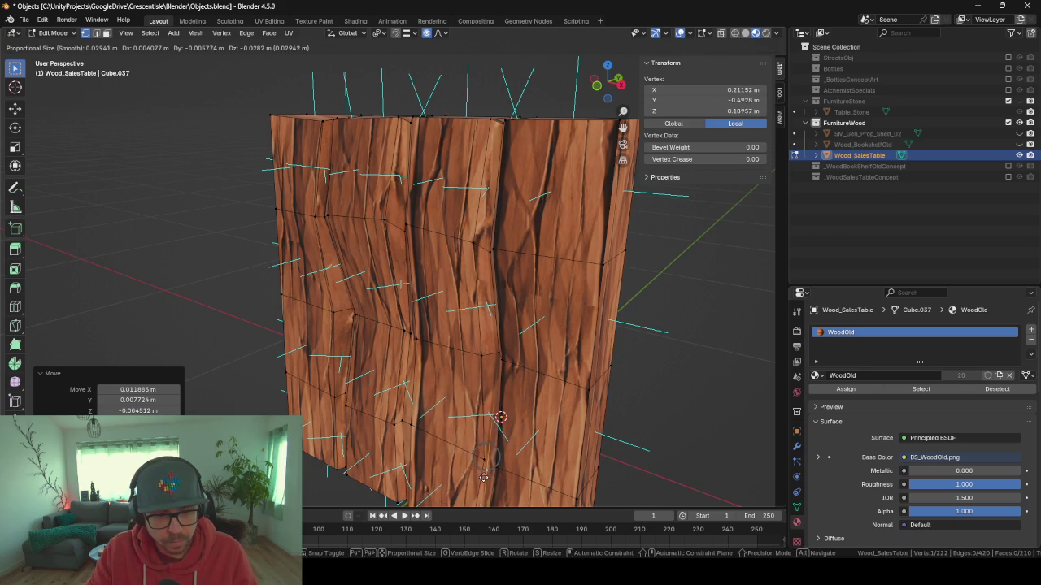
{"action": "left_click", "coordinate": [485, 471]}
- Select the front plank piece and unwrap it with Smart UV Project
{"action": "key", "text": "Tab"}
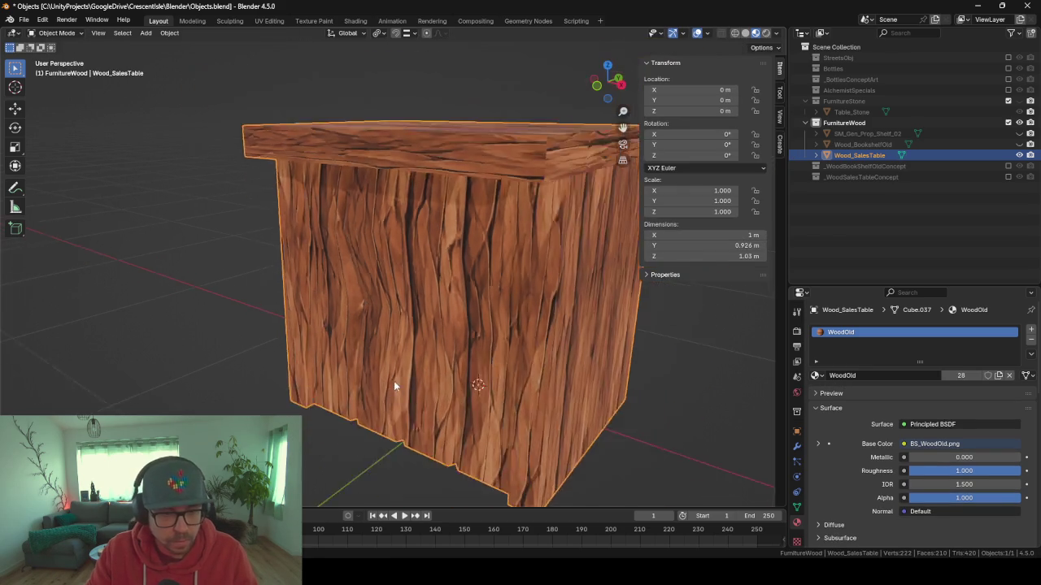
{"action": "mouse_move", "coordinate": [469, 365]}
{"action": "left_mouse_down"}
{"action": "mouse_move", "coordinate": [432, 337]}
{"action": "mouse_move", "coordinate": [467, 372]}
{"action": "mouse_move", "coordinate": [400, 345]}
{"action": "mouse_move", "coordinate": [457, 346]}
{"action": "mouse_move", "coordinate": [429, 360]}
{"action": "mouse_move", "coordinate": [393, 323]}
{"action": "left_mouse_up"}
{"action": "key", "text": "Tab"}
{"action": "key", "text": "ctrl+l"}
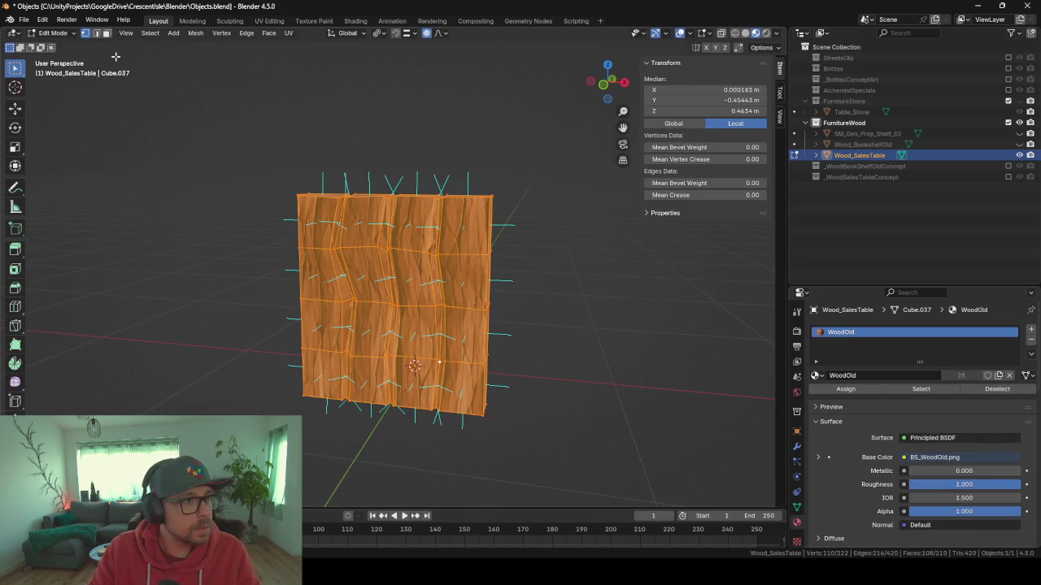
{"action": "left_click", "coordinate": [275, 21]}
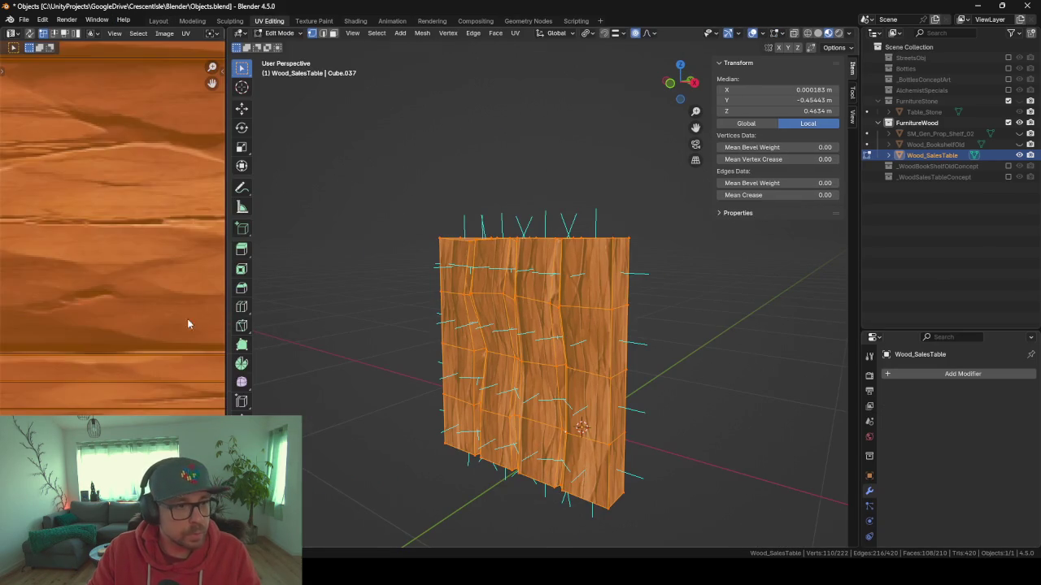
{"action": "key", "text": "u"}
{"action": "left_click", "coordinate": [441, 411]}
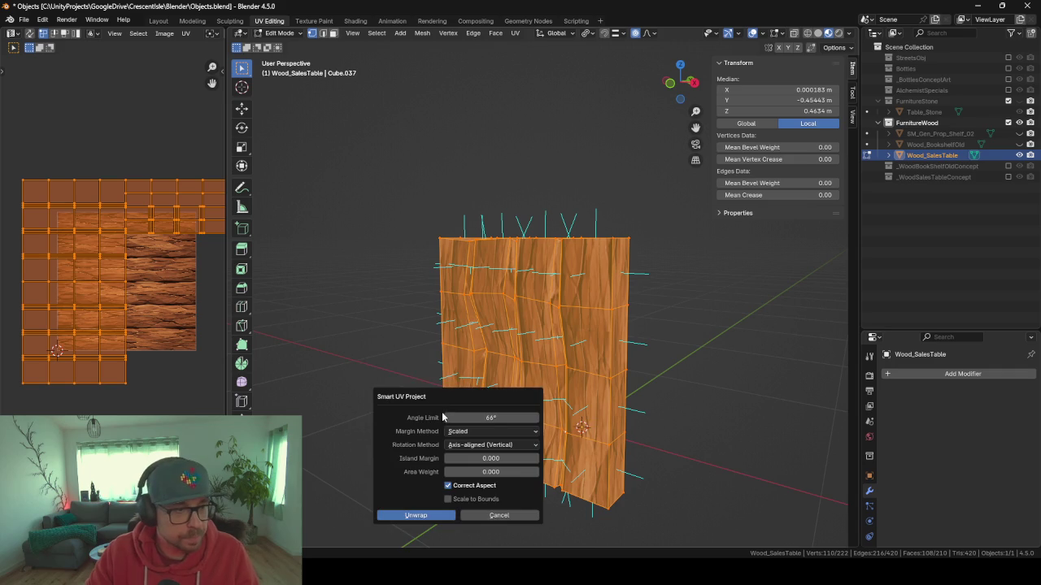
{"action": "key", "text": "Return"}
- Rotate the front planks' UVs by 90° (R 90) so the grain runs vertically
{"action": "key", "text": "Tab"}
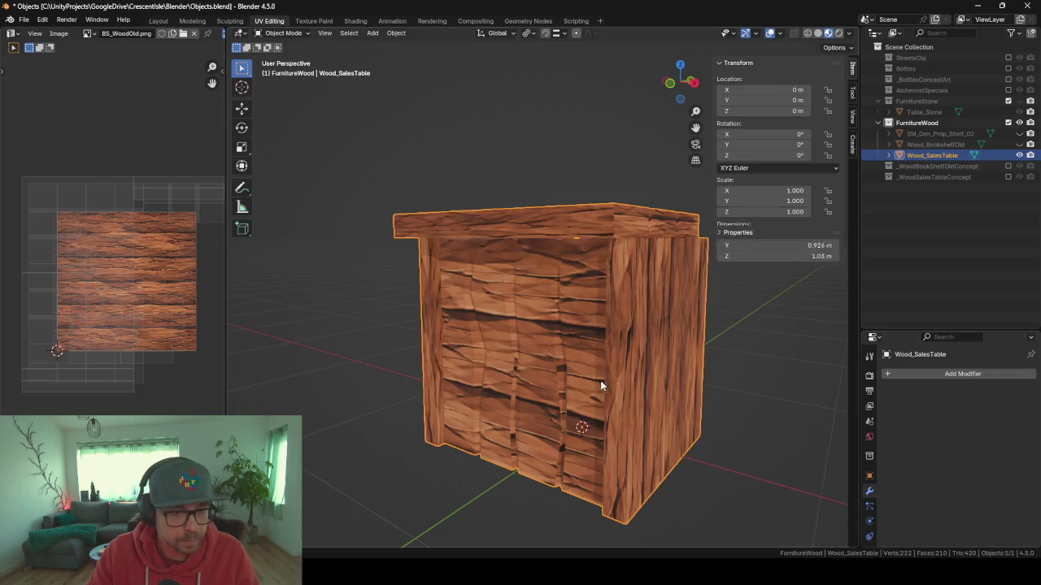
{"action": "key", "text": "Tab"}
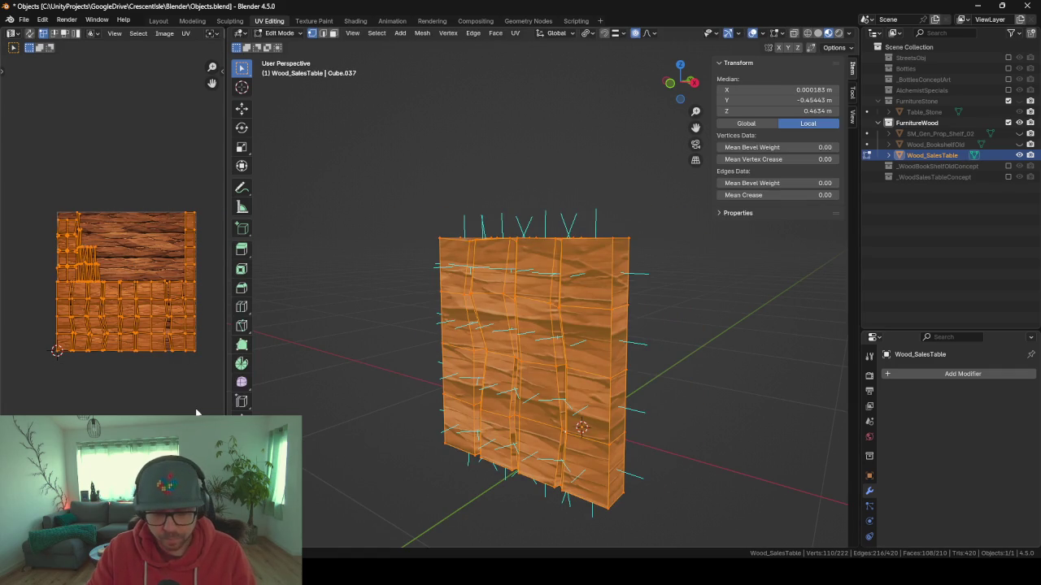
{"action": "type", "text": "r90"}
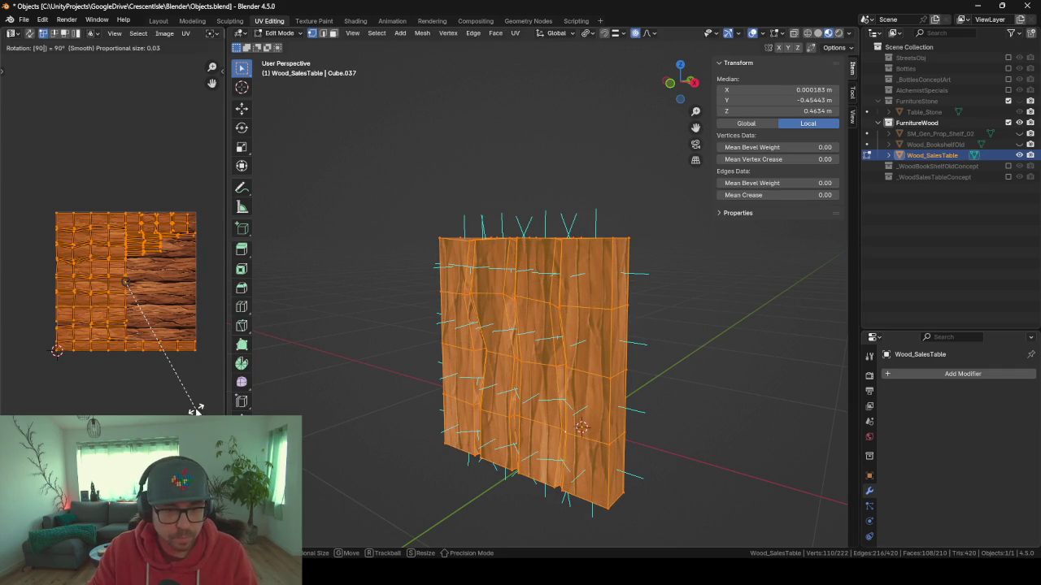
{"action": "key", "text": "Return"}
{"action": "left_click_drag", "start_coordinate": [407, 404], "coordinate": [466, 402]}
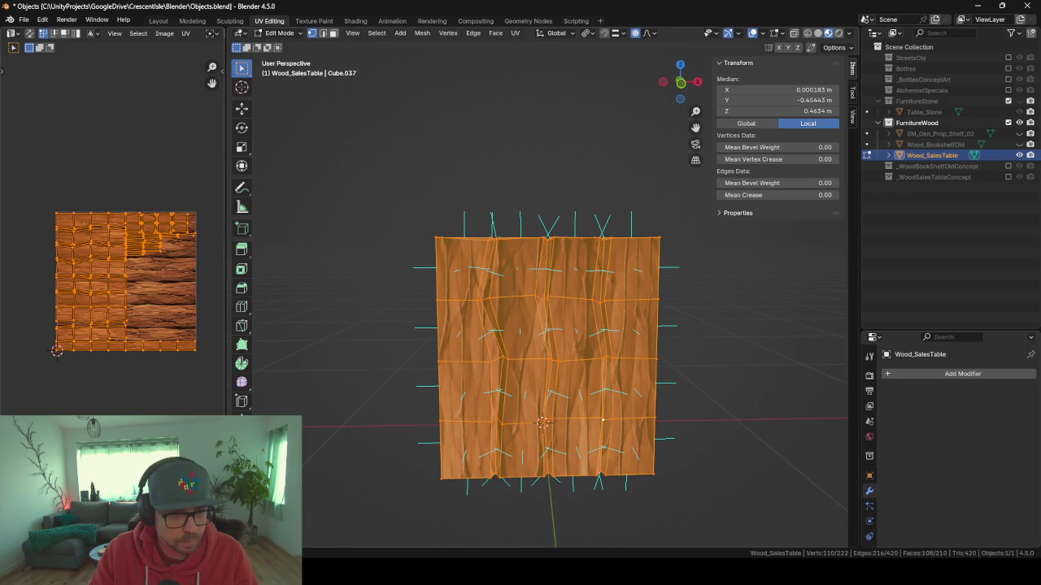
{"action": "scroll", "coordinate": [372, 429], "scroll_direction": "up", "scroll_amount": 3}
- Orbit the textured table to check the vertical wood grain on the planks
{"action": "key", "text": "Tab"}
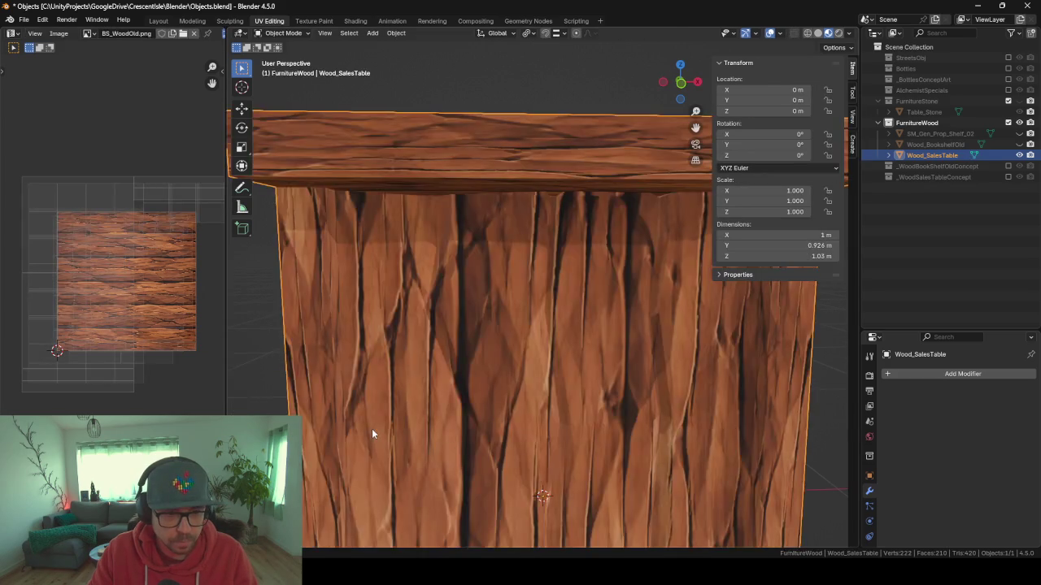
{"action": "scroll", "coordinate": [371, 429], "scroll_direction": "down", "scroll_amount": 2}
{"action": "mouse_move", "coordinate": [523, 481]}
{"action": "left_mouse_down"}
{"action": "mouse_move", "coordinate": [474, 458]}
{"action": "mouse_move", "coordinate": [515, 433]}
{"action": "mouse_move", "coordinate": [538, 448]}
{"action": "left_mouse_up"}
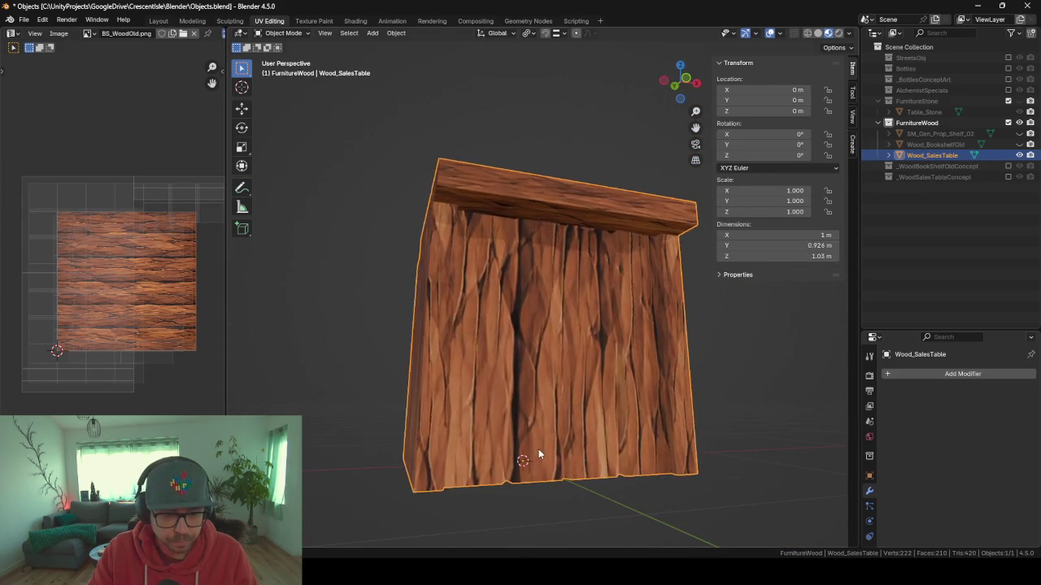
{"action": "key", "text": "Tab"}
{"action": "key", "text": "Tab"}
{"action": "key", "text": "Tab"}
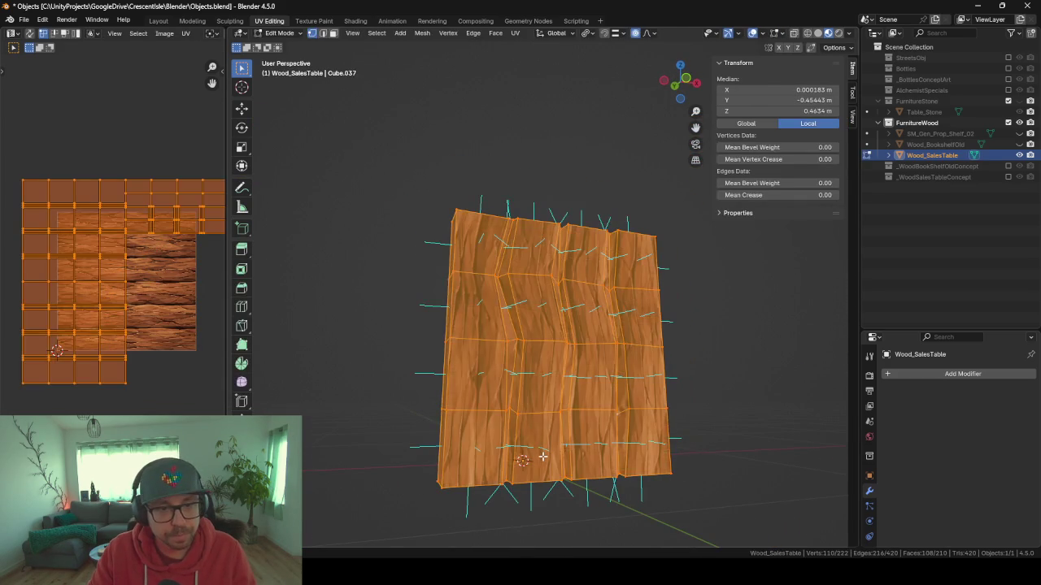
{"action": "key", "text": "Tab"}
{"action": "mouse_move", "coordinate": [691, 404]}
{"action": "left_mouse_down"}
{"action": "mouse_move", "coordinate": [658, 395]}
{"action": "mouse_move", "coordinate": [745, 421]}
{"action": "mouse_move", "coordinate": [648, 418]}
{"action": "mouse_move", "coordinate": [724, 416]}
{"action": "mouse_move", "coordinate": [680, 383]}
{"action": "mouse_move", "coordinate": [655, 413]}
{"action": "mouse_move", "coordinate": [681, 413]}
{"action": "mouse_move", "coordinate": [667, 413]}
{"action": "left_mouse_up"}
{"action": "key", "text": "F3"}
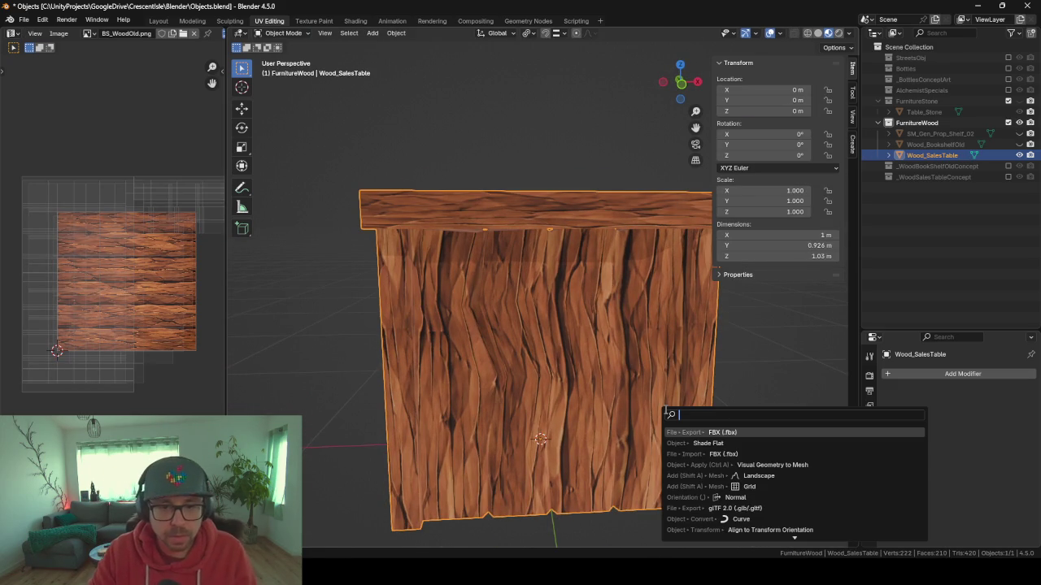
- Export the furniture as Objects_FurnitureWood.fbx and switch back to Unity
{"action": "key", "text": "Return"}
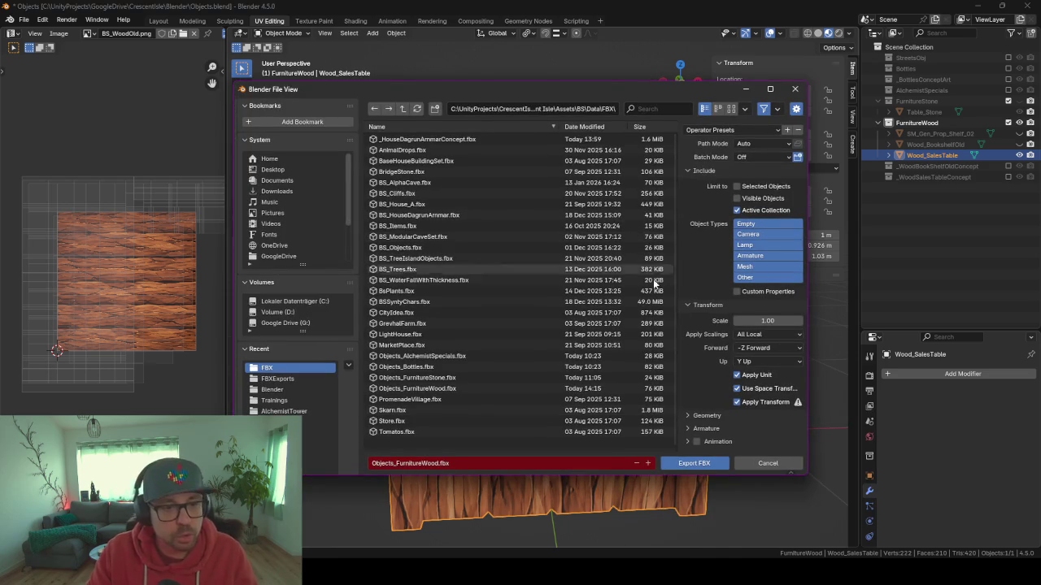
{"action": "left_click", "coordinate": [697, 463]}
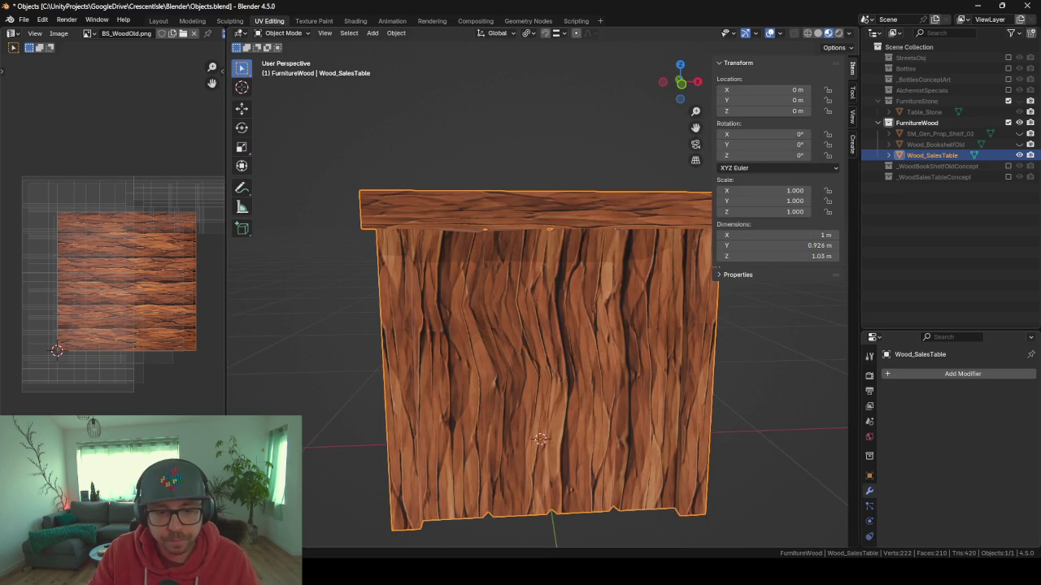
{"action": "left_click", "coordinate": [569, 579]}
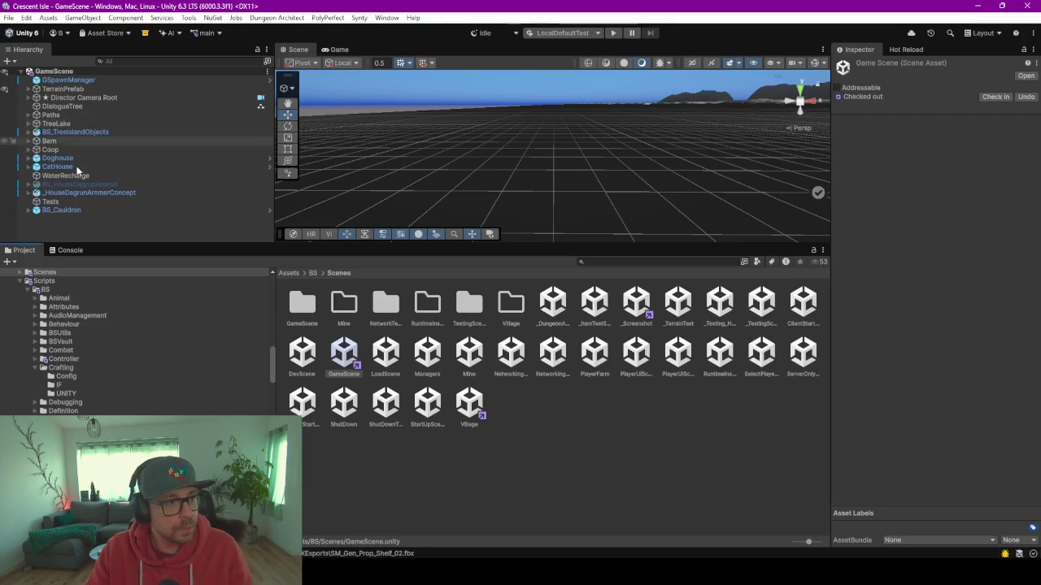
- Frame _HouseDagrunArmmarConcept, orbit to view the wooden counter and shelves, then enter Play mode
{"action": "double_click", "coordinate": [55, 194]}
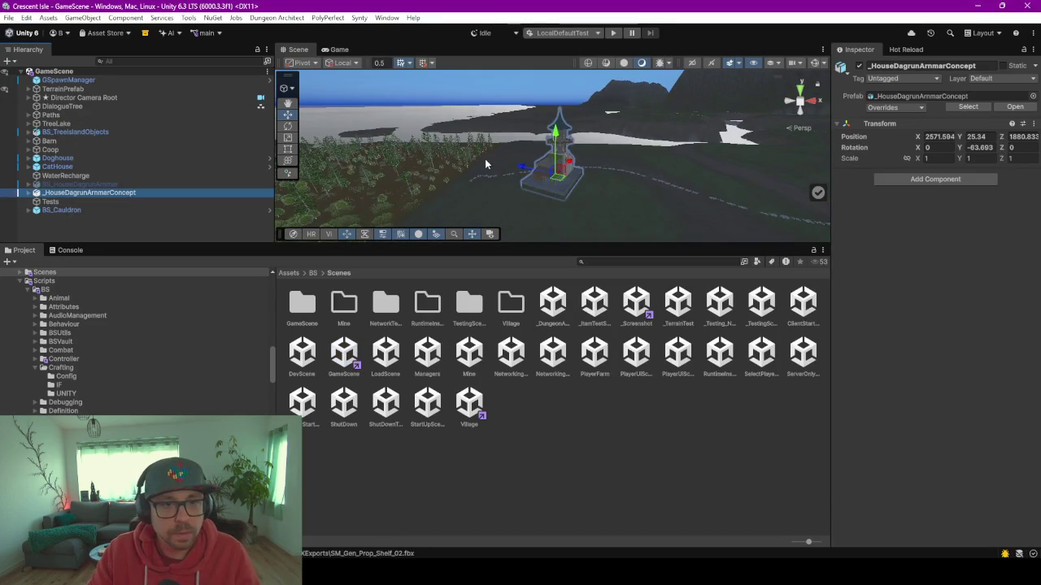
{"action": "mouse_move", "coordinate": [484, 159]}
{"action": "left_mouse_down"}
{"action": "mouse_move", "coordinate": [524, 178]}
{"action": "mouse_move", "coordinate": [488, 162]}
{"action": "mouse_move", "coordinate": [611, 153]}
{"action": "mouse_move", "coordinate": [117, 145]}
{"action": "mouse_move", "coordinate": [215, 153]}
{"action": "mouse_move", "coordinate": [169, 143]}
{"action": "left_mouse_up"}
{"action": "mouse_move", "coordinate": [459, 250]}
{"action": "left_mouse_down"}
{"action": "mouse_move", "coordinate": [443, 245]}
{"action": "mouse_move", "coordinate": [441, 295]}
{"action": "mouse_move", "coordinate": [460, 476]}
{"action": "left_mouse_up"}
{"action": "mouse_move", "coordinate": [701, 331]}
{"action": "left_mouse_down"}
{"action": "mouse_move", "coordinate": [681, 333]}
{"action": "mouse_move", "coordinate": [737, 341]}
{"action": "mouse_move", "coordinate": [713, 314]}
{"action": "left_mouse_up"}
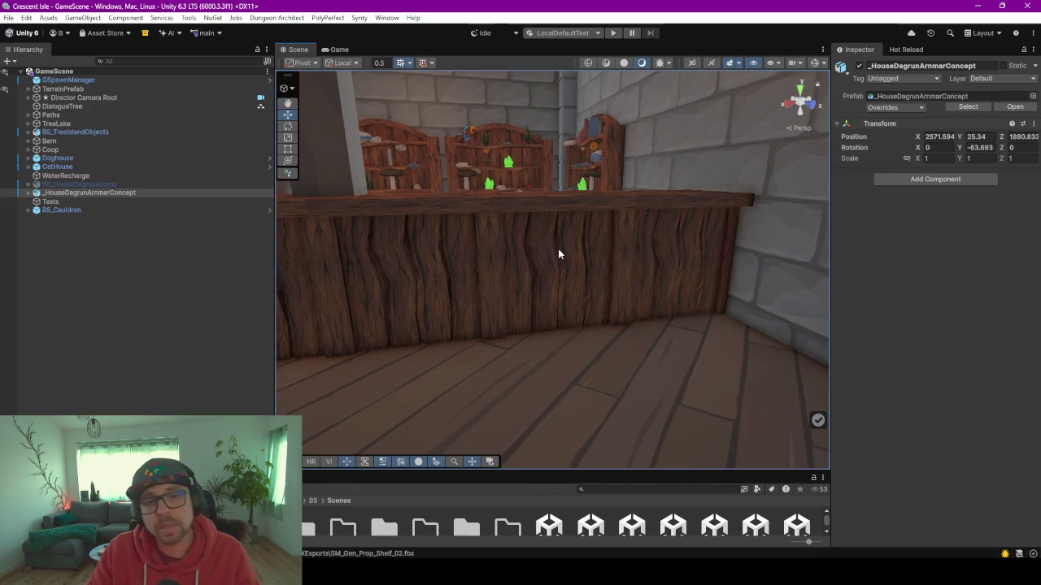
{"action": "mouse_move", "coordinate": [596, 264]}
{"action": "left_mouse_down"}
{"action": "mouse_move", "coordinate": [548, 281]}
{"action": "mouse_move", "coordinate": [604, 302]}
{"action": "mouse_move", "coordinate": [661, 304]}
{"action": "mouse_move", "coordinate": [564, 297]}
{"action": "mouse_move", "coordinate": [564, 284]}
{"action": "left_mouse_up"}
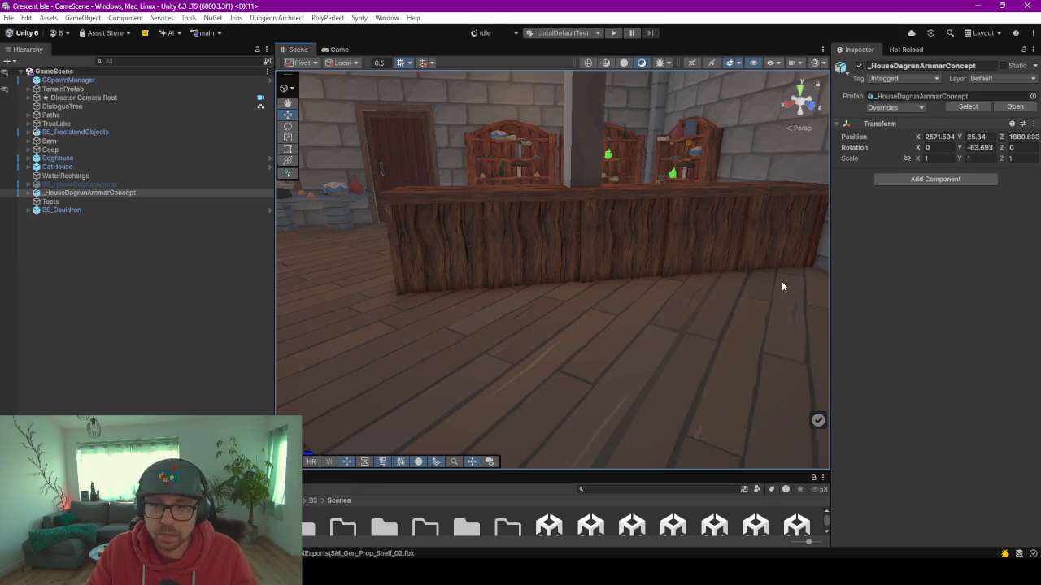
{"action": "left_click", "coordinate": [614, 32]}
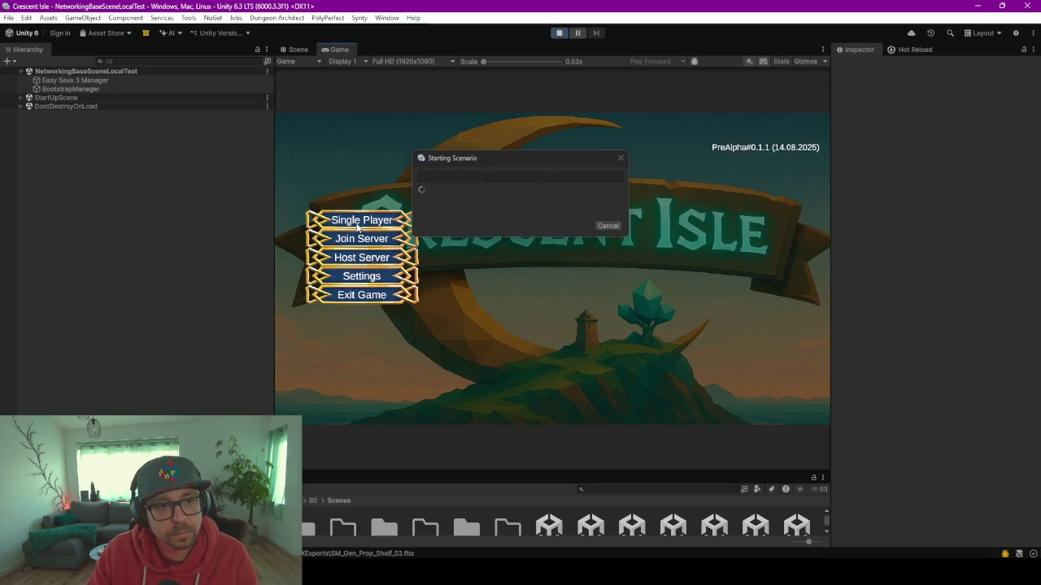
- Choose Single Player and load the existing save slot
{"action": "left_click", "coordinate": [357, 228]}
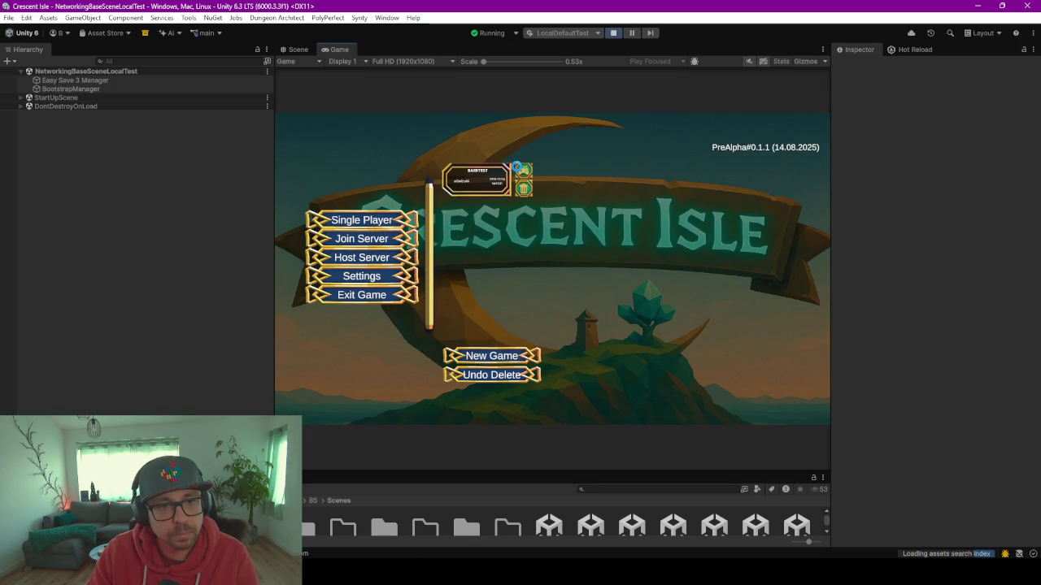
{"action": "left_click", "coordinate": [523, 172]}
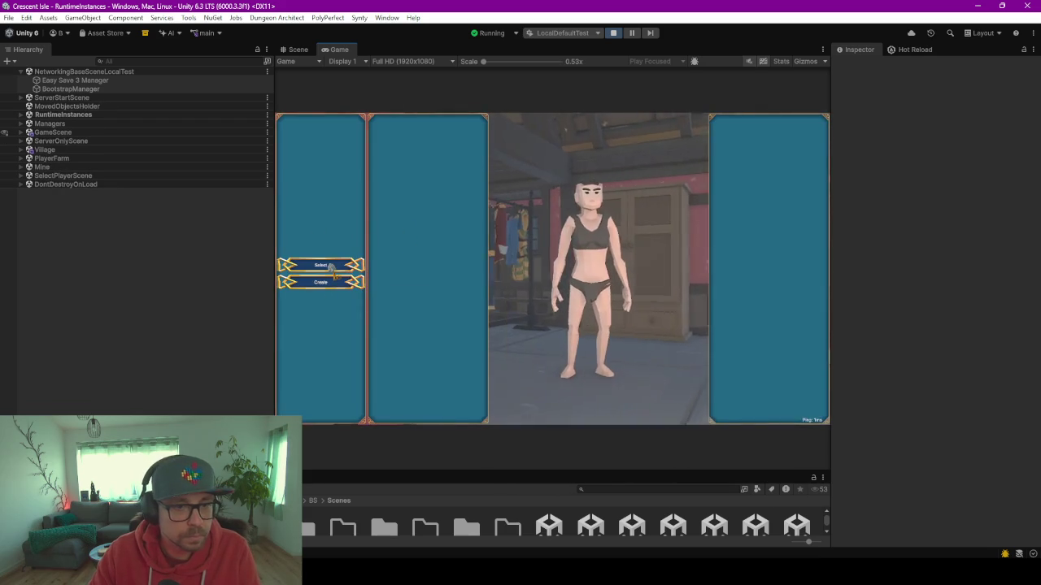
- Select a character from the slot list and load into the game
{"action": "left_click", "coordinate": [331, 268]}
{"action": "left_click", "coordinate": [416, 271]}
{"action": "left_click", "coordinate": [777, 413]}
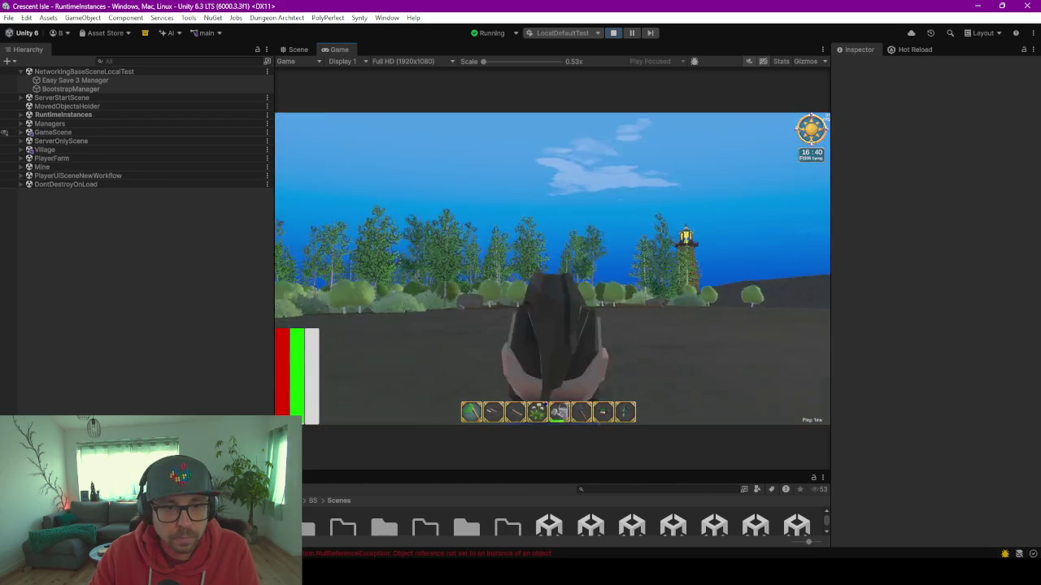
- Walk into the shop and look around the cauldron, shelves and wooden counter
{"action": "key", "text": "w"}
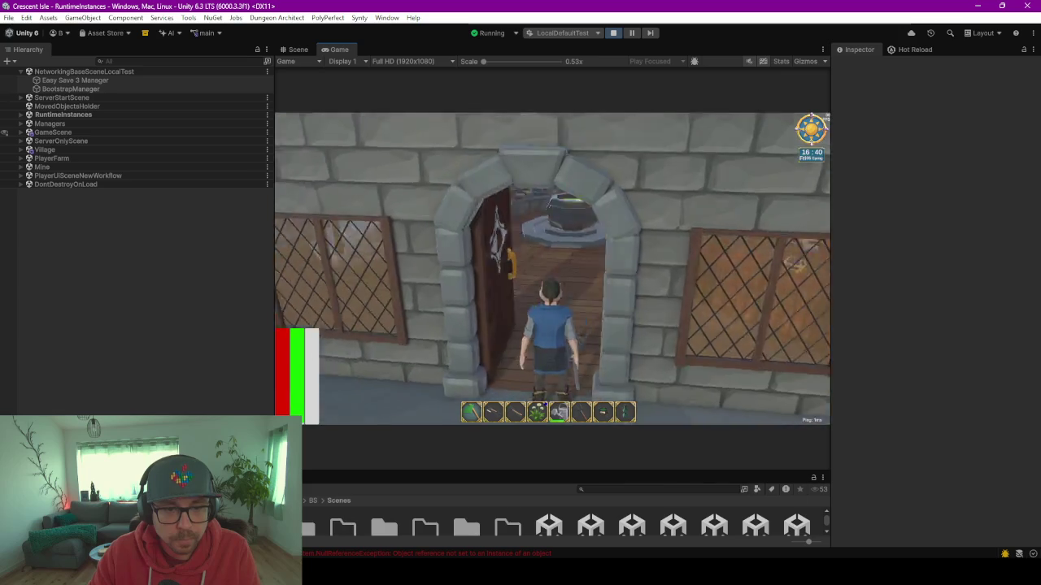
{"action": "key", "text": "s"}
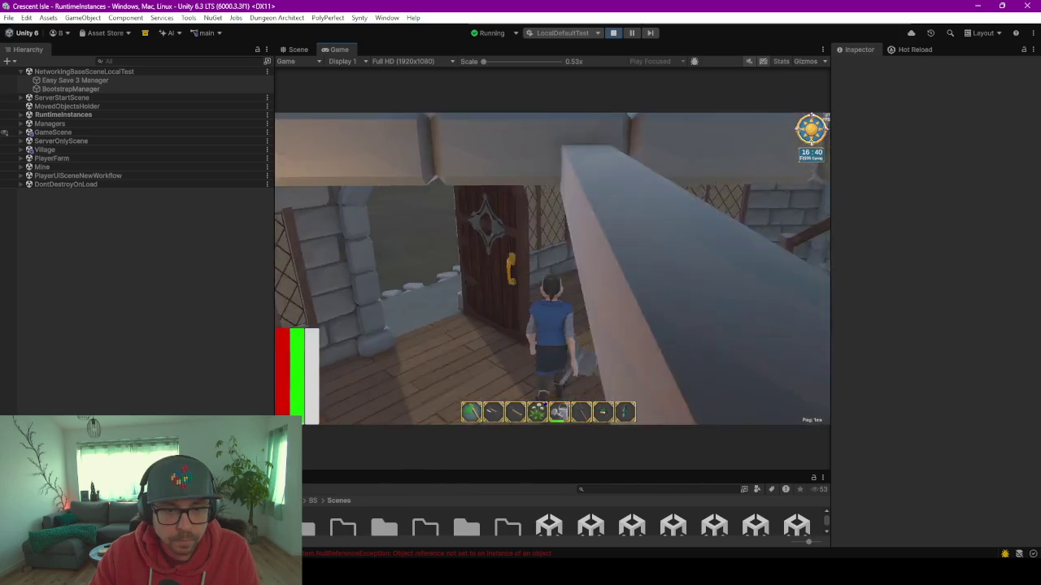
{"action": "key", "text": "a"}
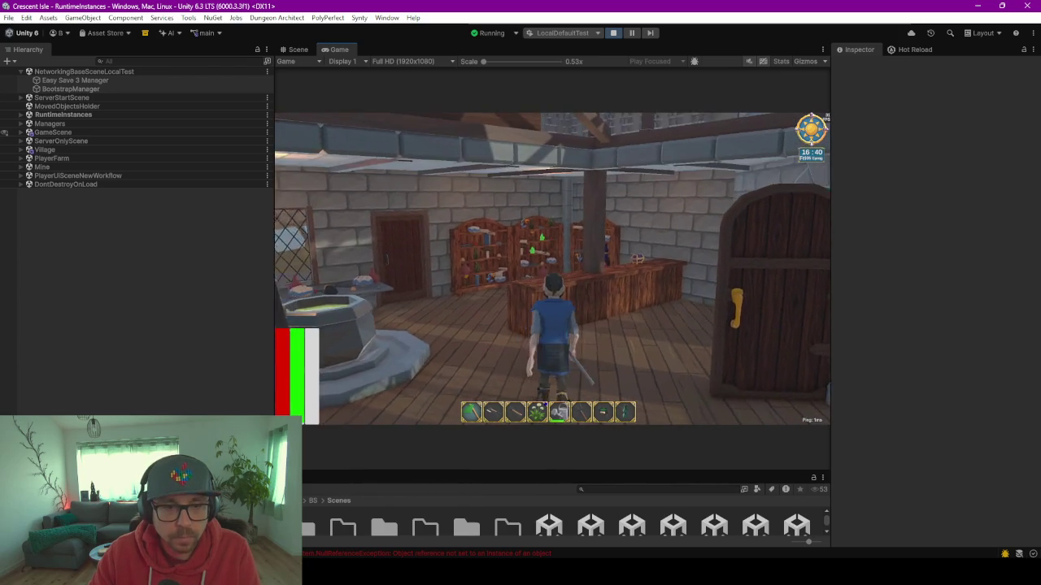
{"action": "key", "text": "a"}
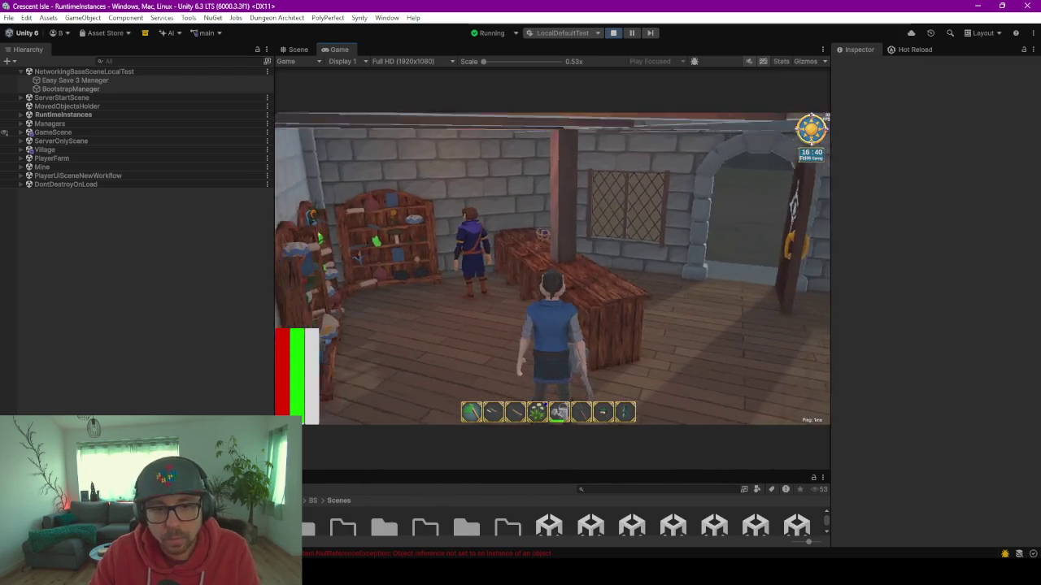
{"action": "key", "text": "a"}
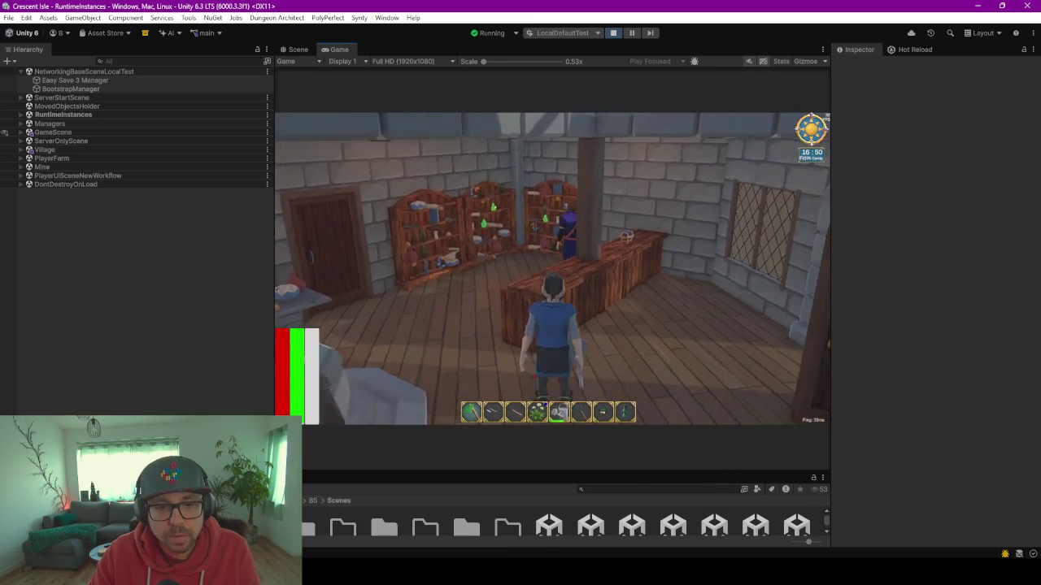
{"action": "key", "text": "a"}
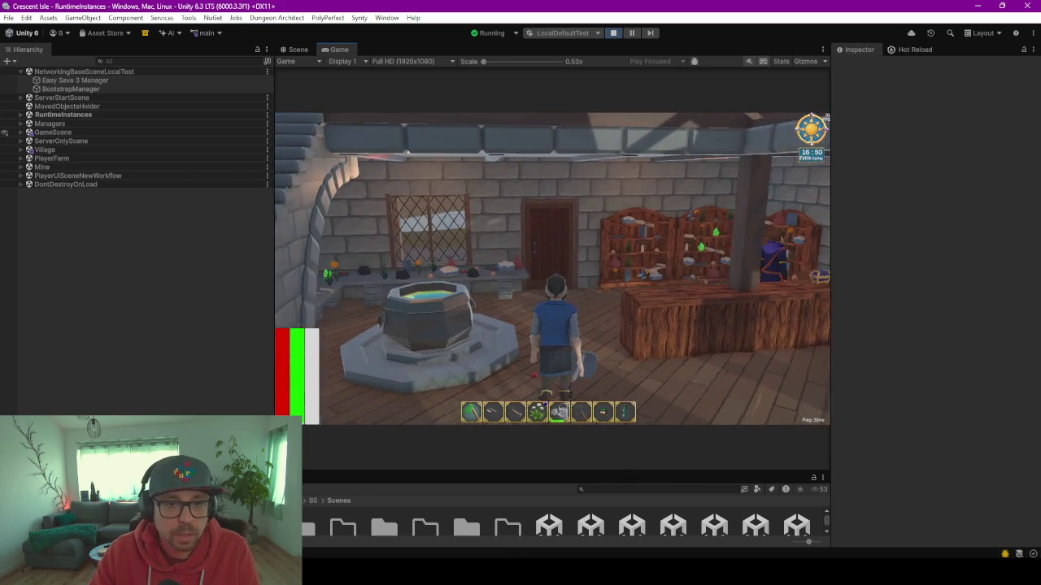
{"action": "key", "text": "d"}
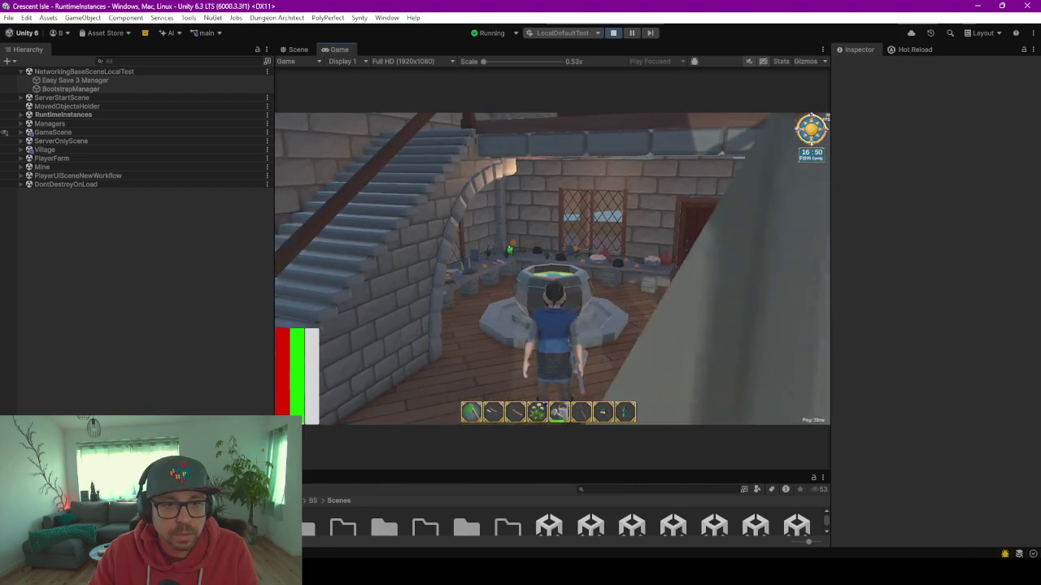
{"action": "key", "text": "w"}
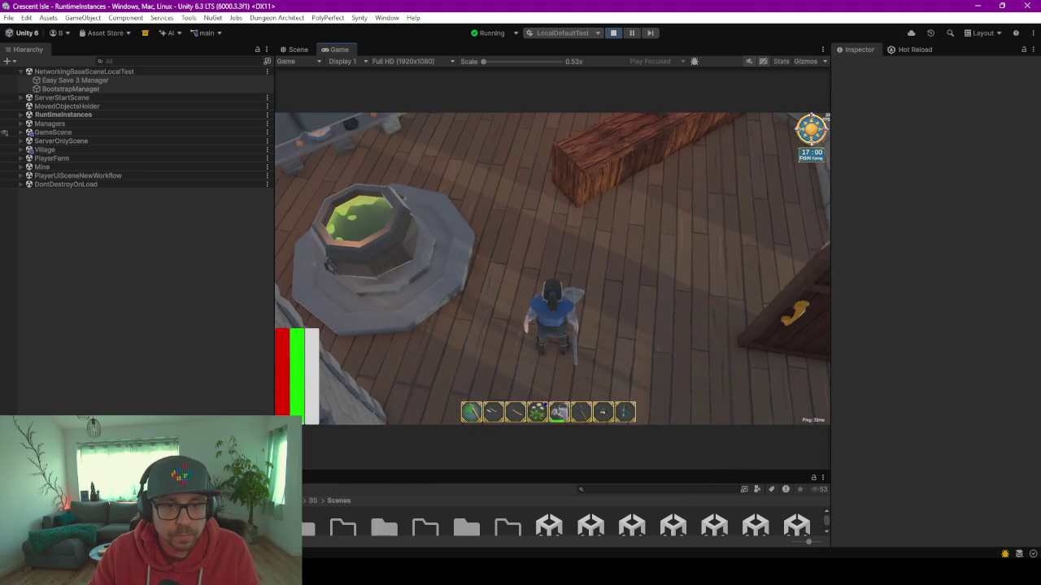
- Walk the character across the shop floor along the counter to the doorway
{"action": "key", "text": "s"}
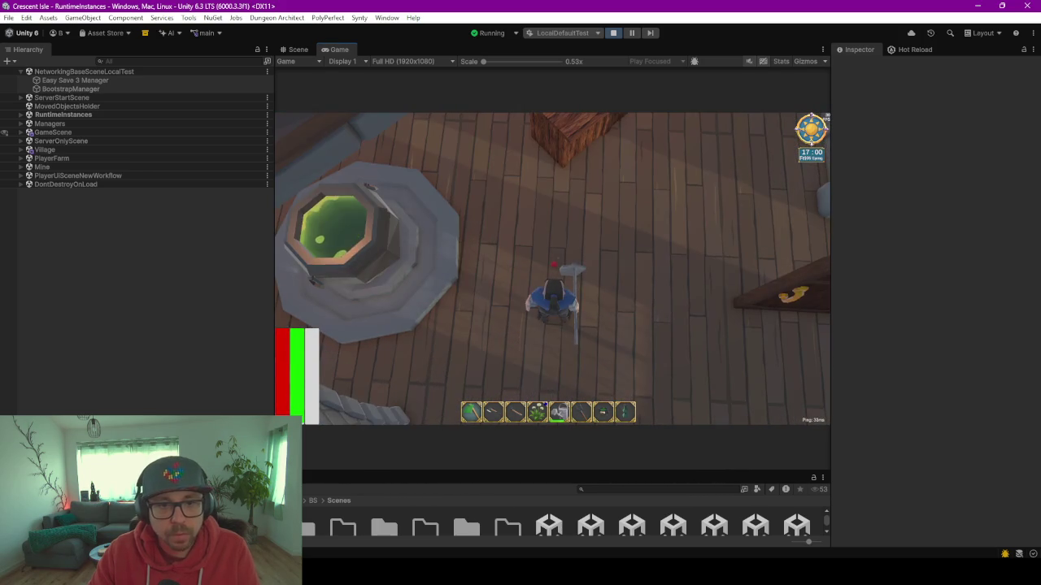
{"action": "key", "text": "alt+Tab"}
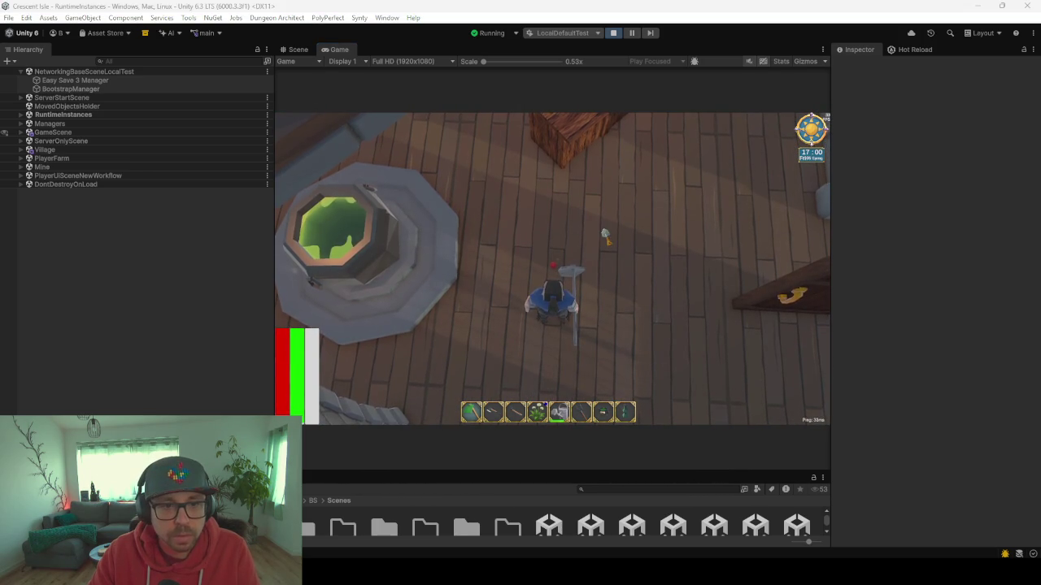
{"action": "left_click", "coordinate": [605, 236]}
{"action": "key", "text": "w"}
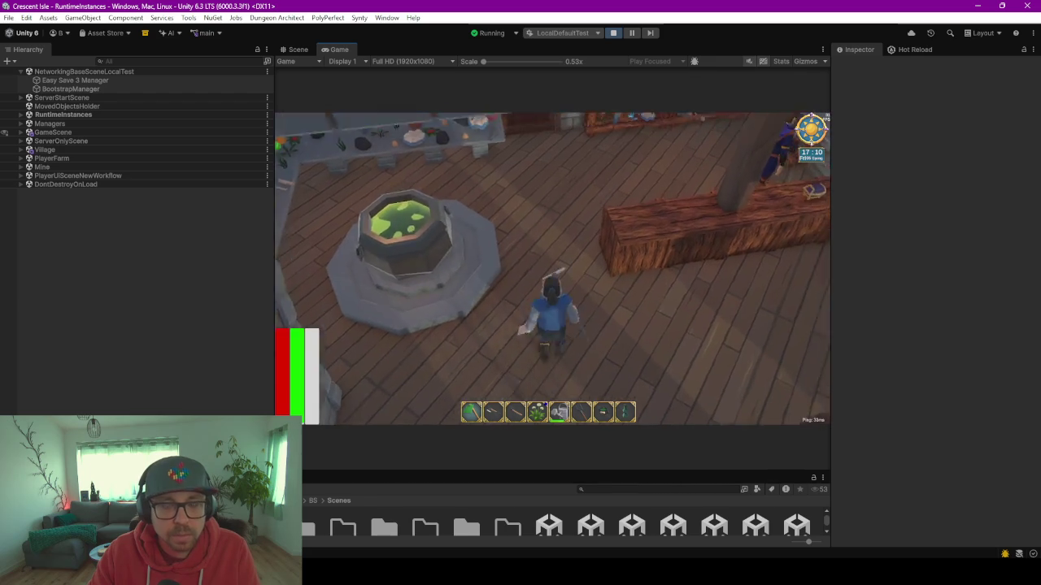
{"action": "key", "text": "w"}
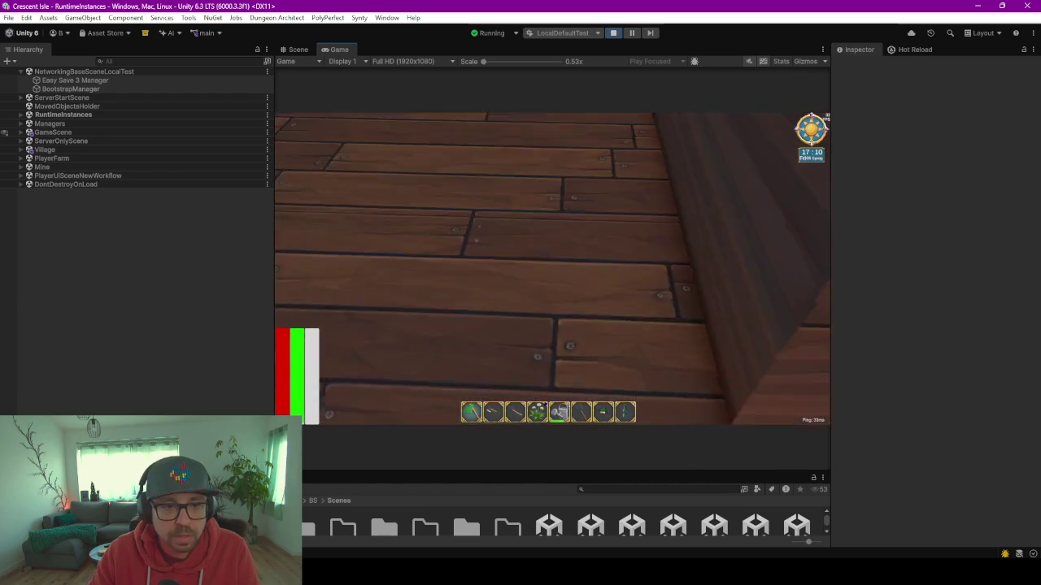
{"action": "key", "text": "w"}
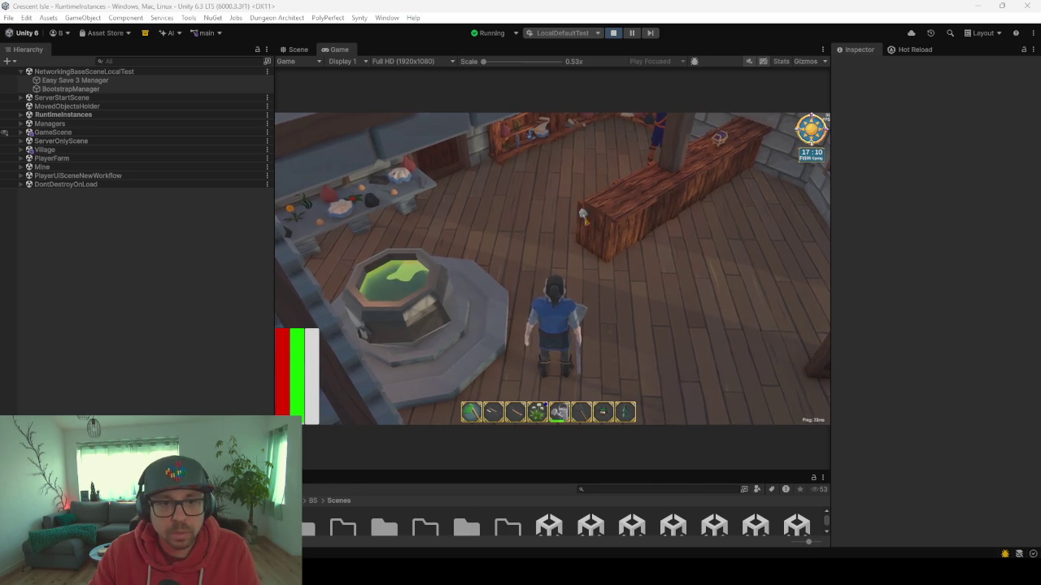
{"action": "scroll", "coordinate": [553, 268], "scroll_direction": "up", "scroll_amount": 3}
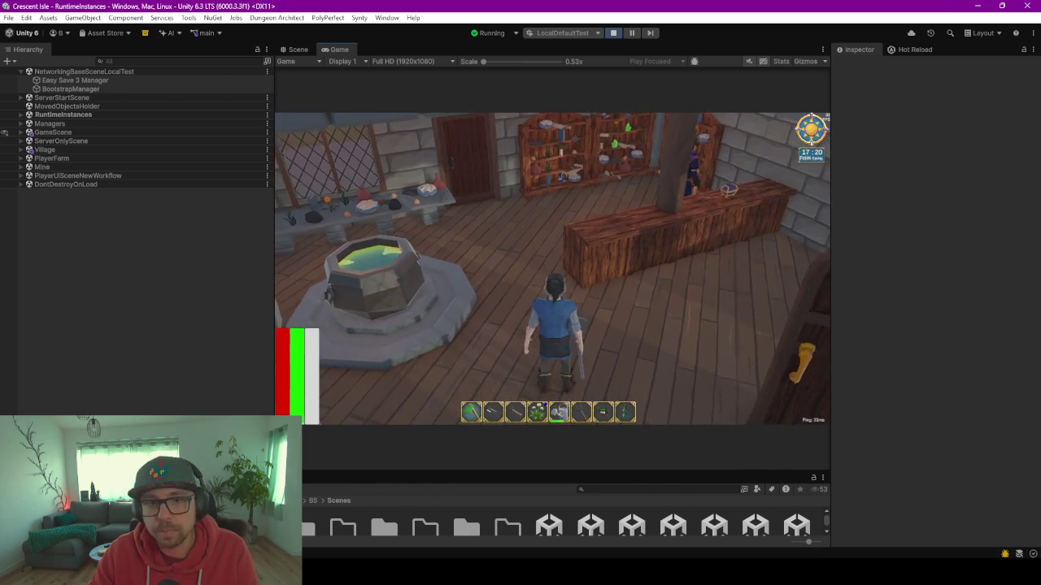
{"action": "scroll", "coordinate": [553, 268], "scroll_direction": "down", "scroll_amount": 2}
{"action": "key", "text": "d"}
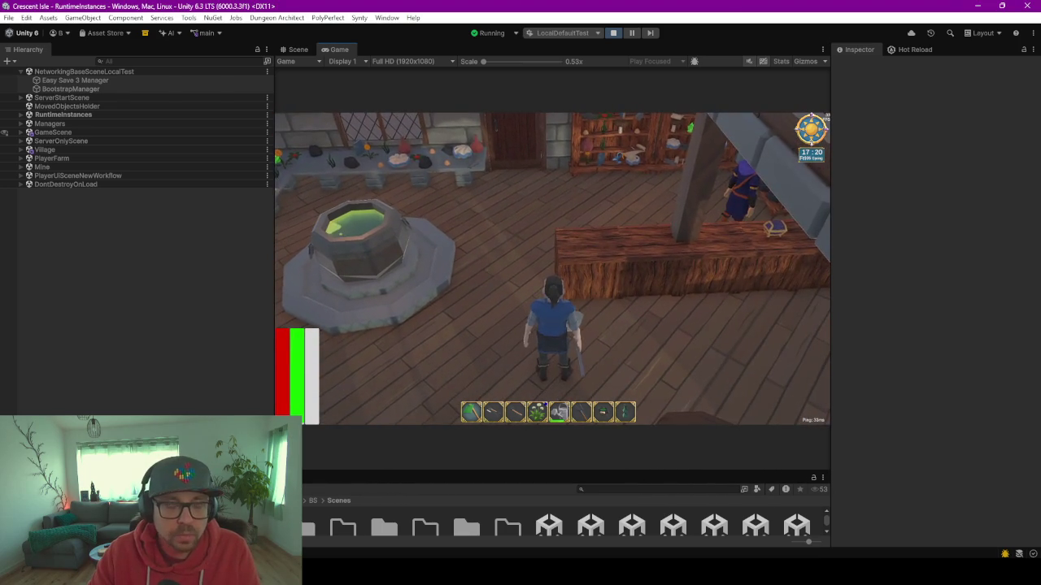
{"action": "key", "text": "d"}
{"action": "scroll", "coordinate": [553, 268], "scroll_direction": "up", "scroll_amount": 2}
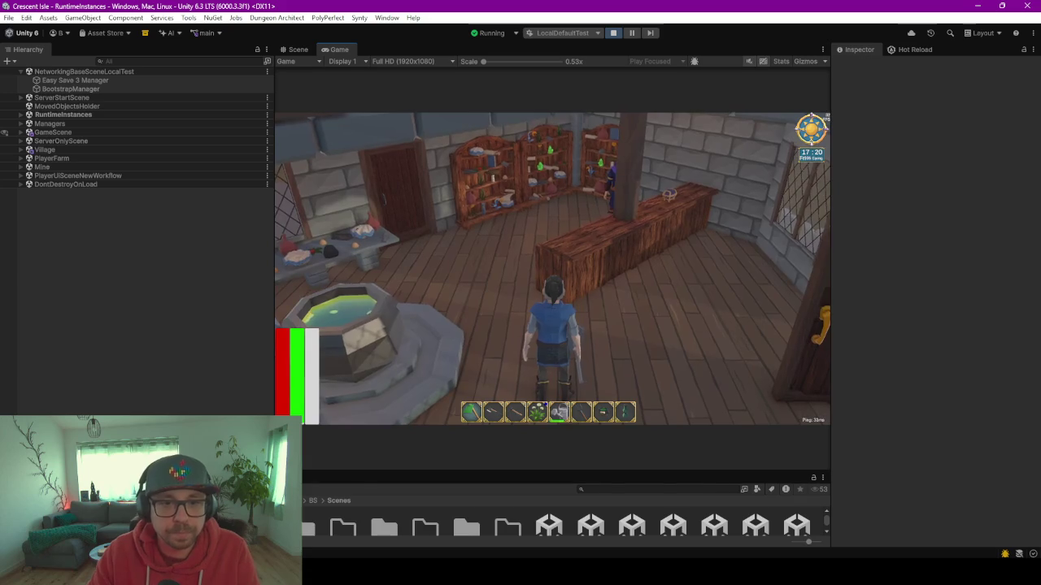
{"action": "scroll", "coordinate": [552, 268], "scroll_direction": "down", "scroll_amount": 2}
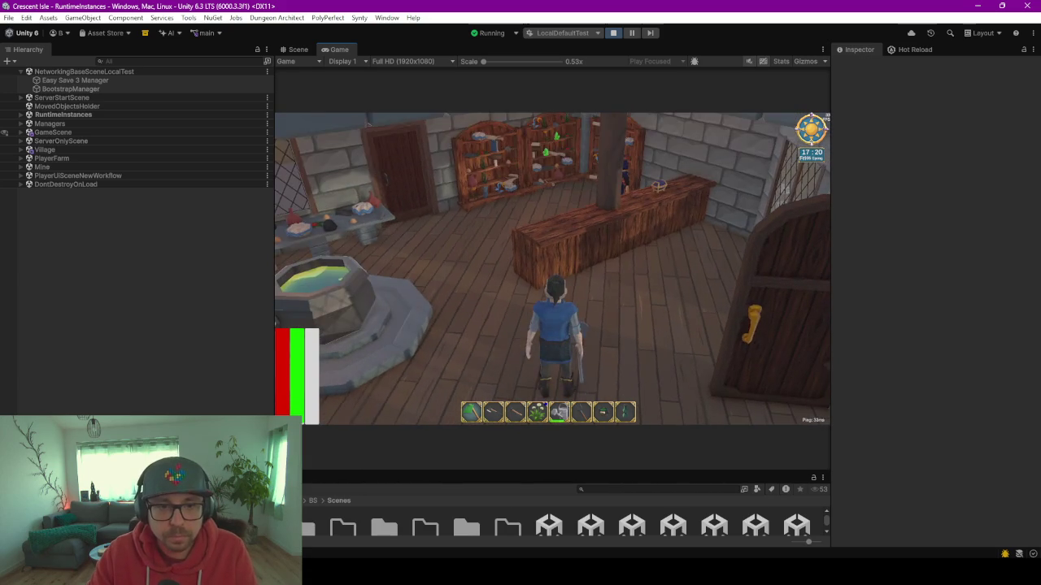
- Walk out the door, run along the house walls, and return inside beside the cauldron
{"action": "key", "text": "d"}
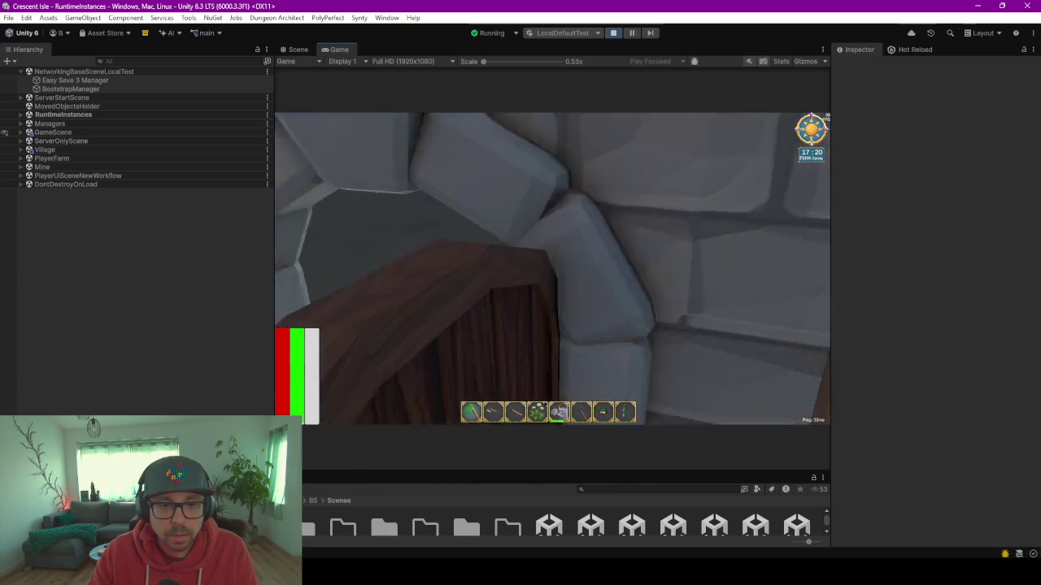
{"action": "key", "text": "w"}
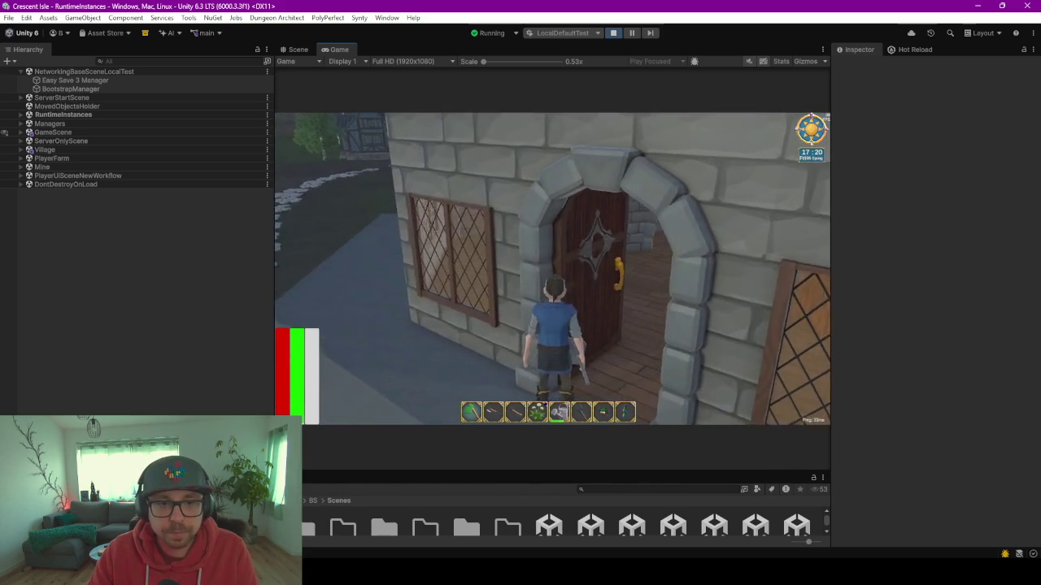
{"action": "key", "text": "w"}
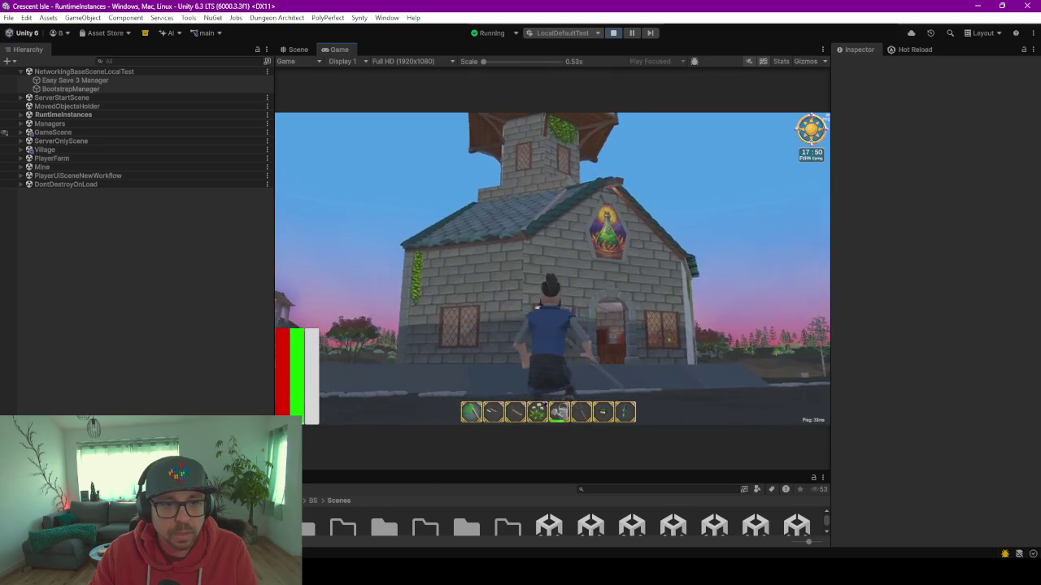
{"action": "key", "text": "alt+Tab"}
{"action": "left_click", "coordinate": [458, 269]}
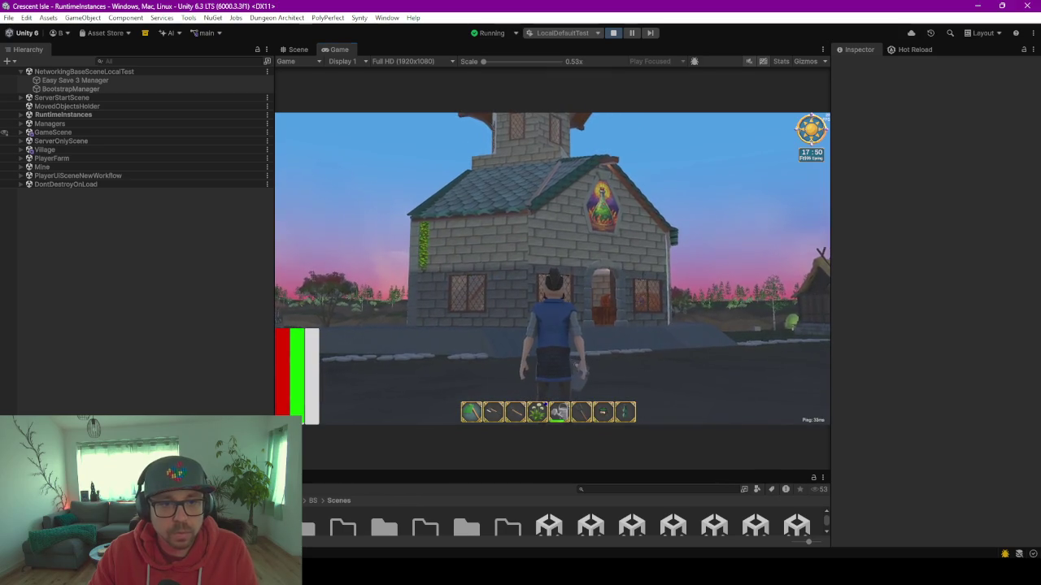
{"action": "key", "text": "alt+Tab"}
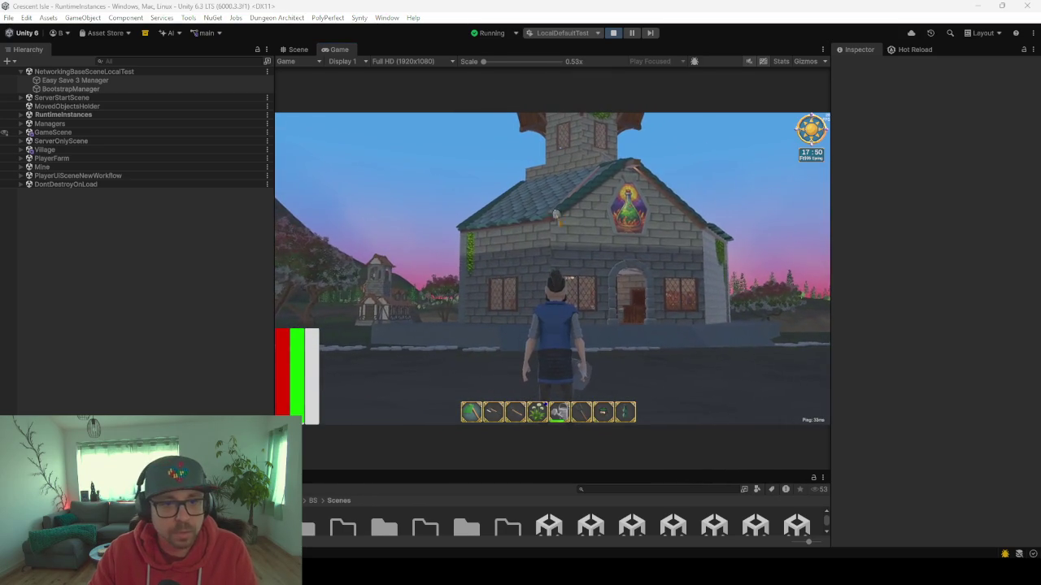
{"action": "left_click", "coordinate": [699, 246]}
{"action": "key", "text": "w"}
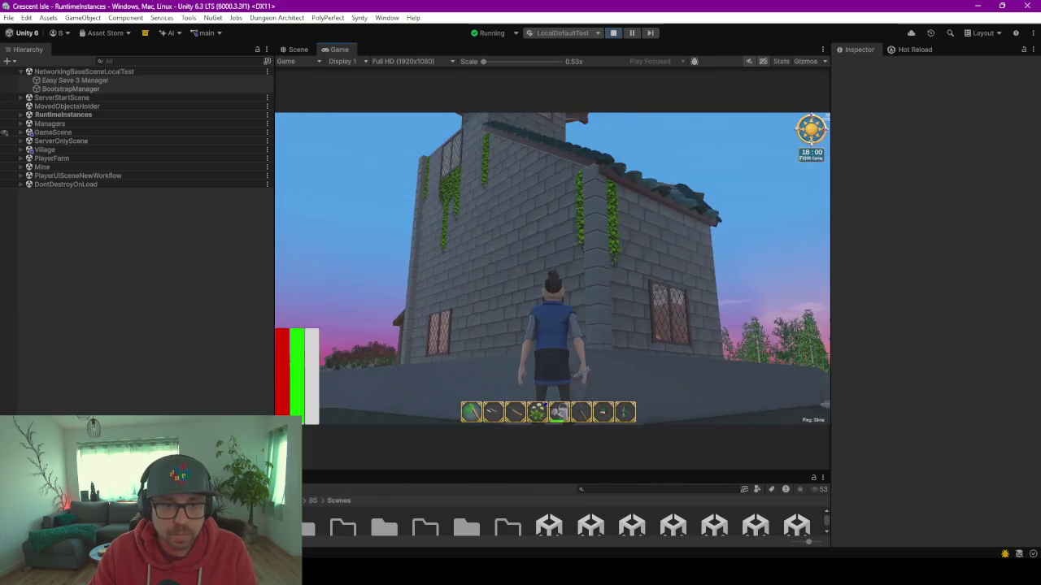
{"action": "key", "text": "w"}
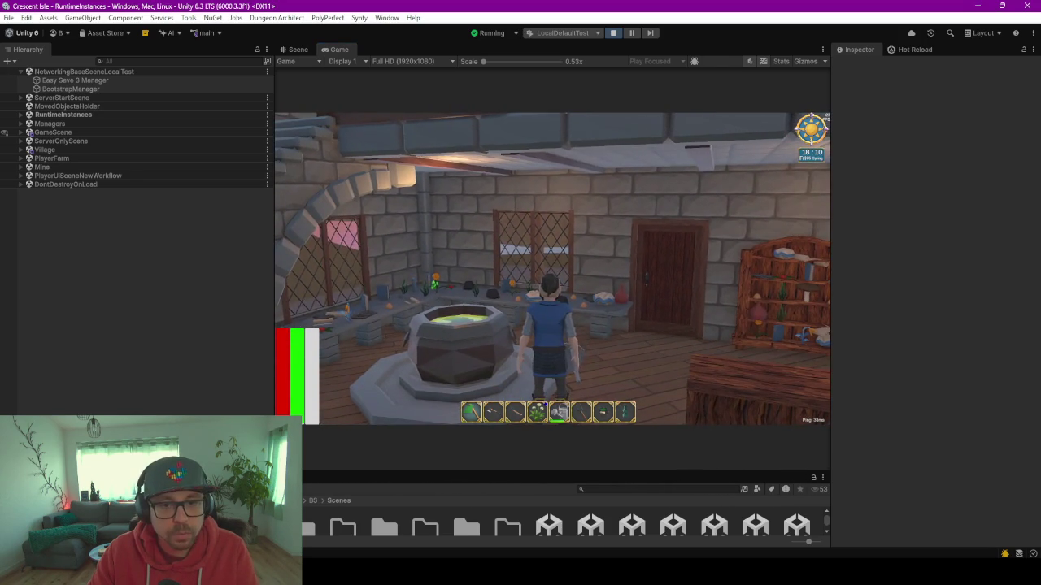
{"action": "key", "text": "q"}
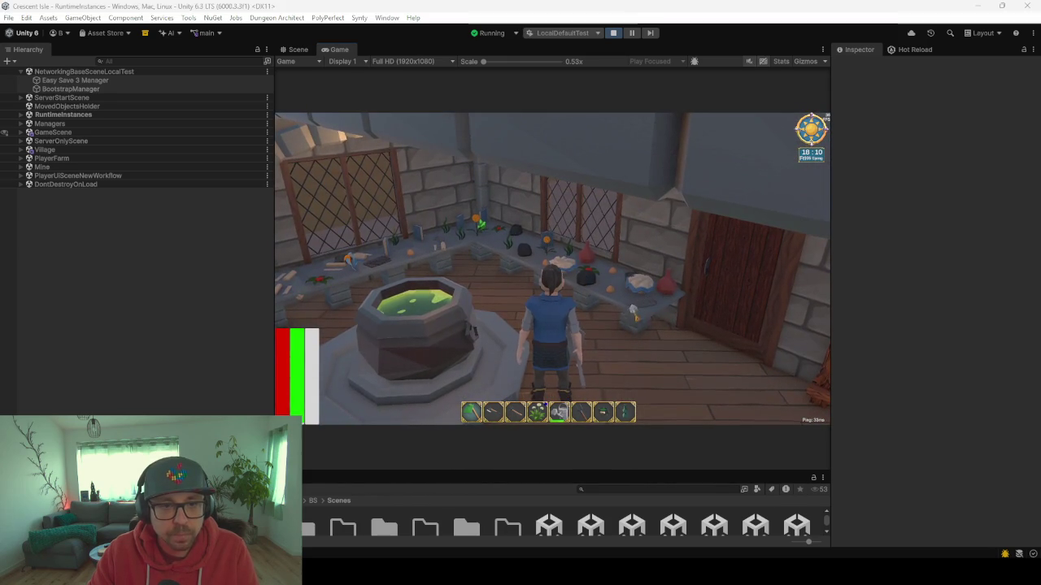
{"action": "key", "text": "q"}
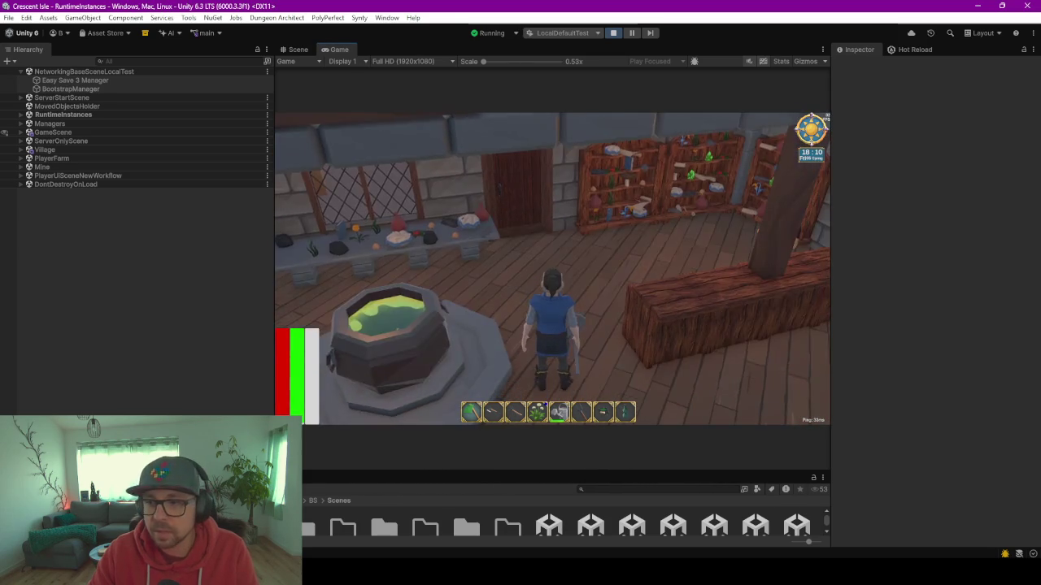
- Expand GameScene and _HouseDagrunArmmarConcept in the Hierarchy and select Anchor_StoneTable
{"action": "left_click", "coordinate": [95, 116]}
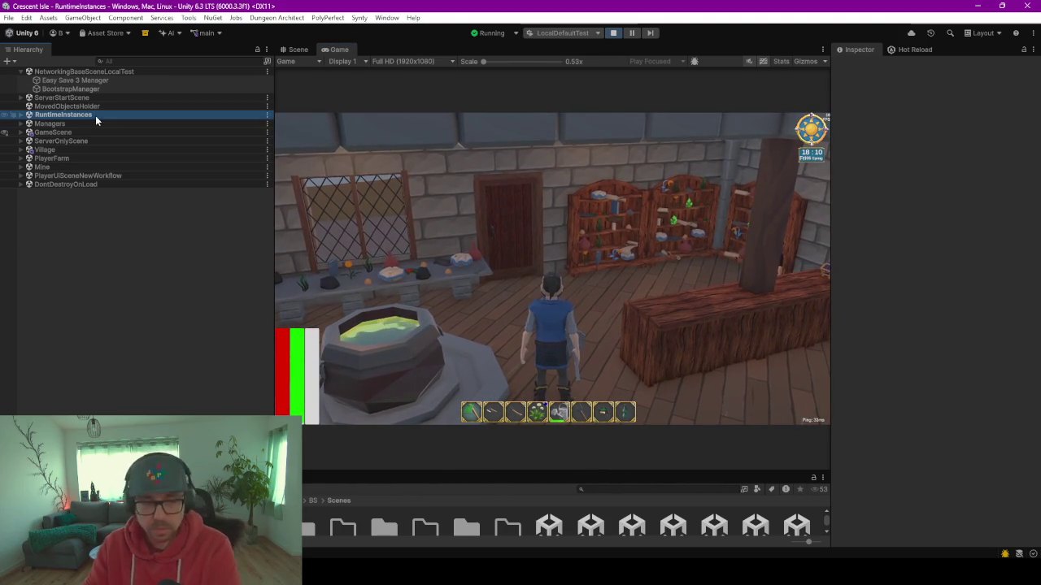
{"action": "key", "text": "Right"}
{"action": "key", "text": "Left"}
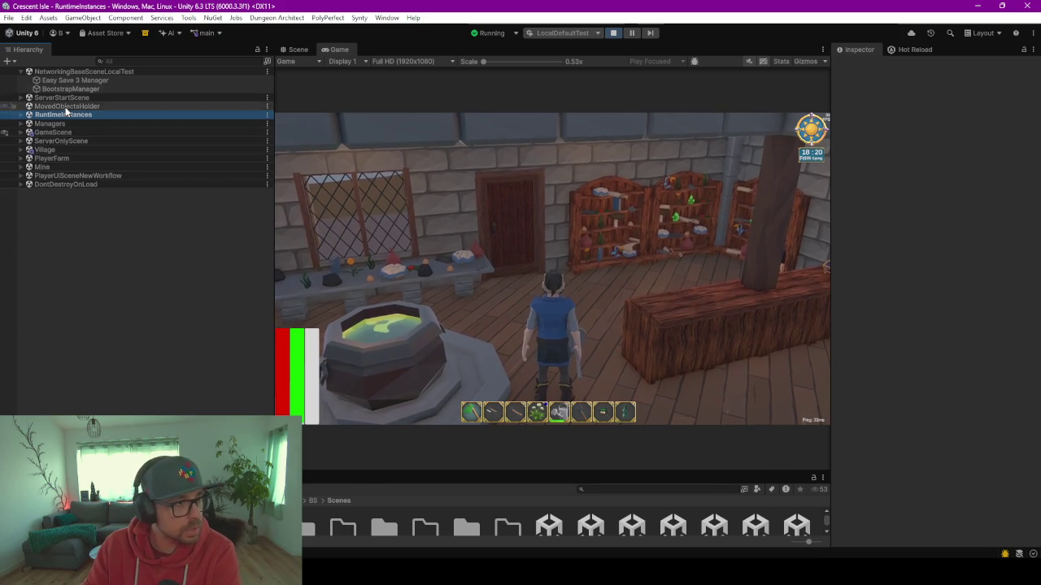
{"action": "left_click", "coordinate": [57, 131]}
{"action": "key", "text": "Right"}
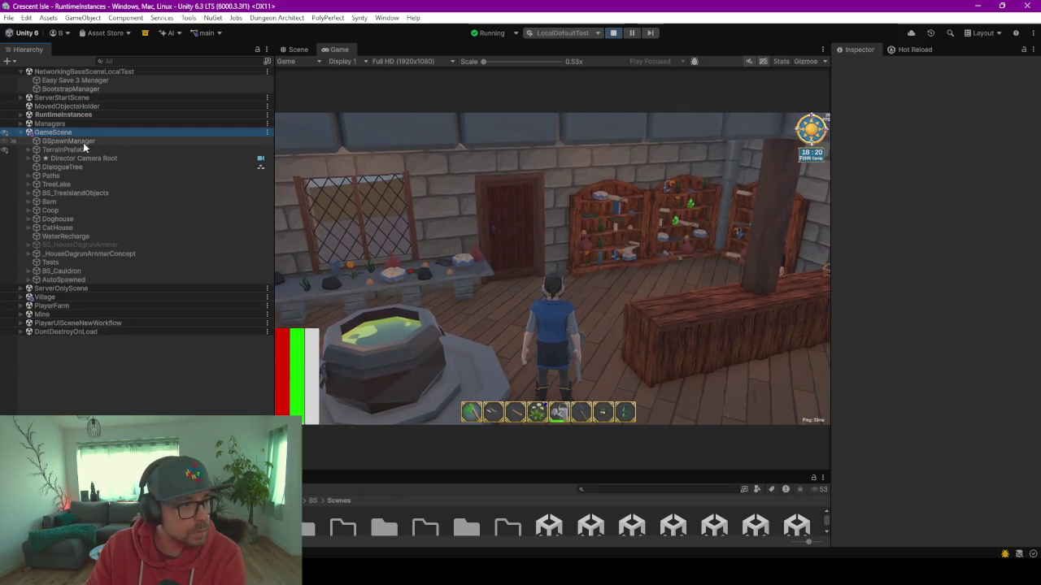
{"action": "left_click", "coordinate": [76, 279]}
{"action": "left_click", "coordinate": [81, 253]}
{"action": "key", "text": "Right"}
{"action": "scroll", "coordinate": [111, 243], "scroll_direction": "down", "scroll_amount": 5}
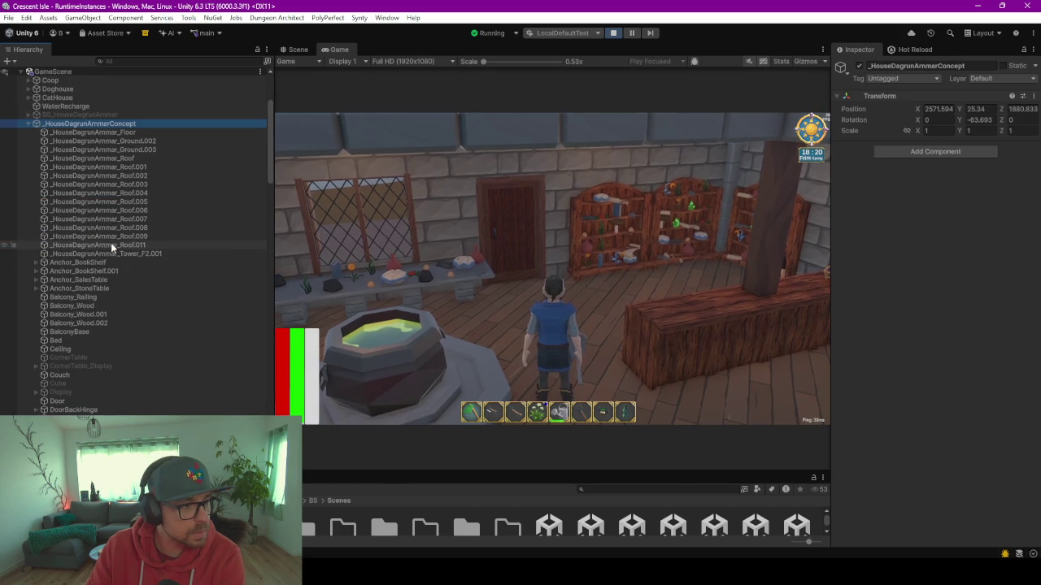
{"action": "left_click", "coordinate": [93, 289]}
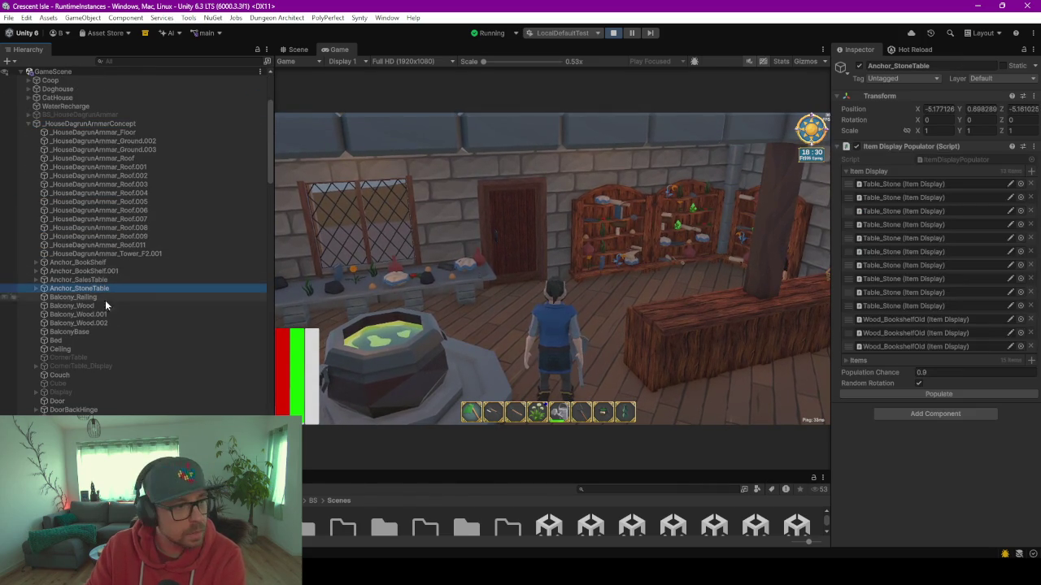
- Run Populate twice on the stone table's item displays, then refocus the game
{"action": "left_click", "coordinate": [953, 395]}
{"action": "left_click", "coordinate": [954, 395]}
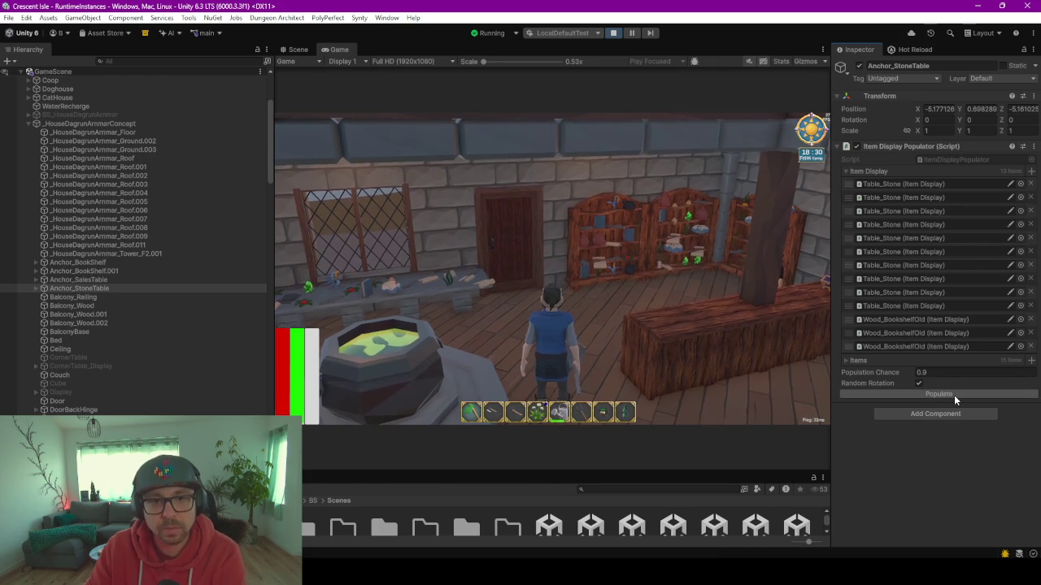
{"action": "left_click", "coordinate": [553, 269]}
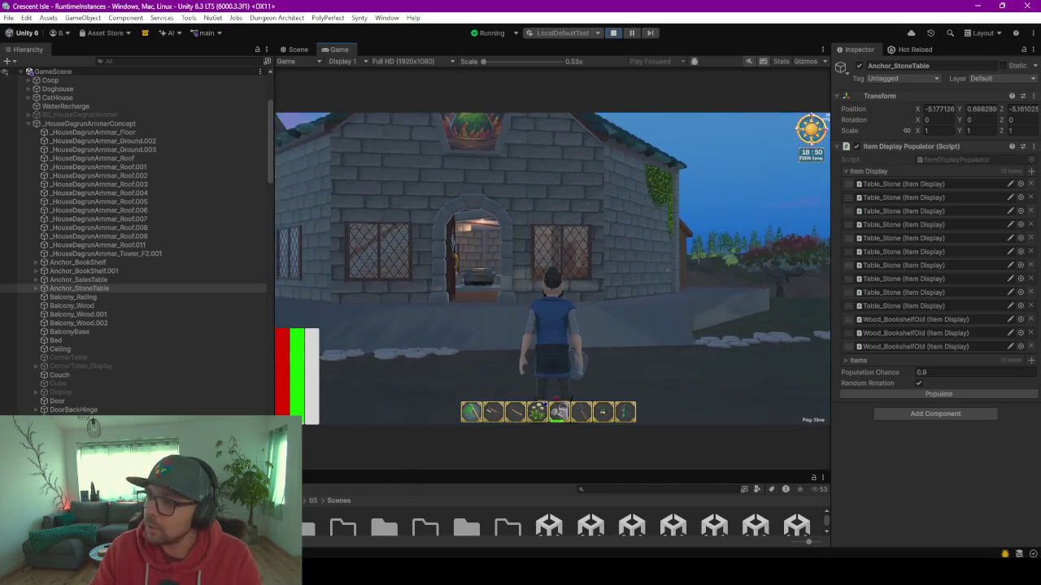
{"action": "key", "text": "d"}
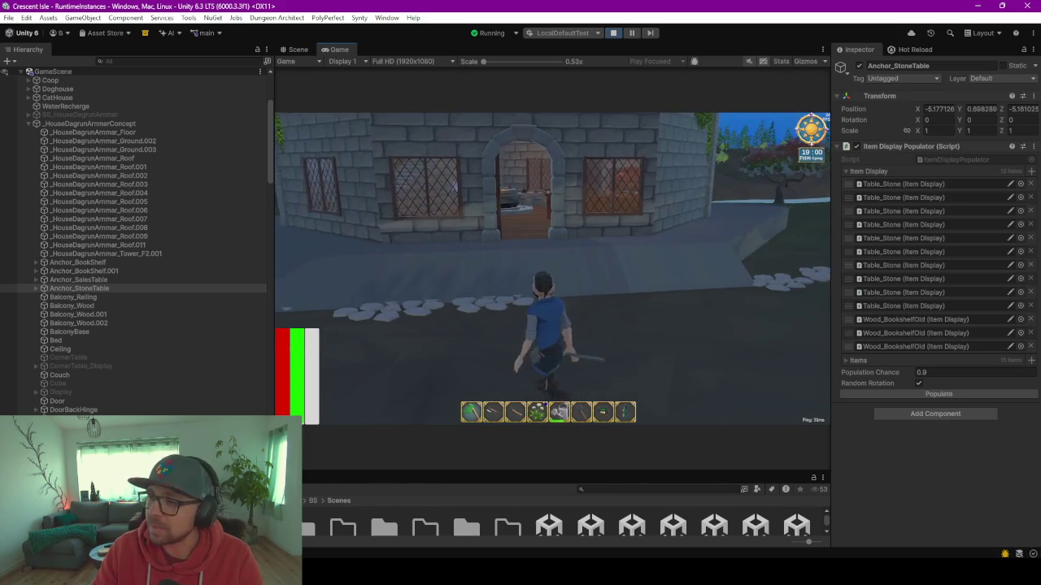
{"action": "key", "text": "d"}
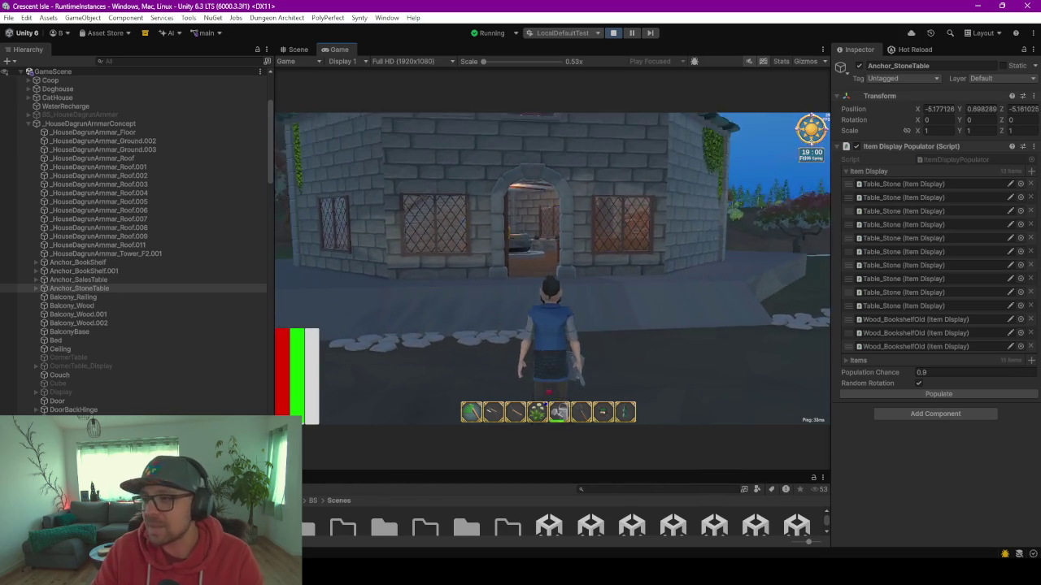
{"action": "key", "text": "a"}
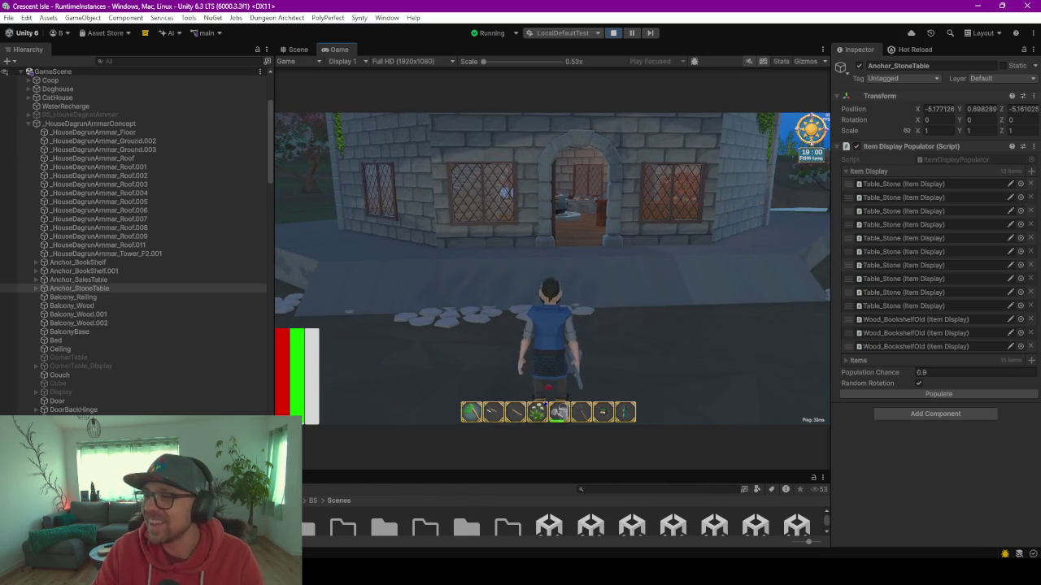